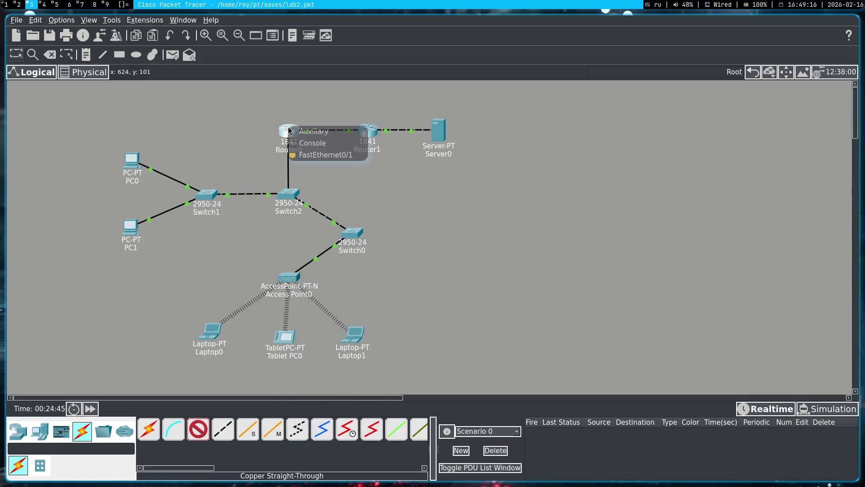
# Step: Finish the Switch2–Router0 copper link on Router0's FastEthernet0/1 port
pyautogui.click(337, 156)
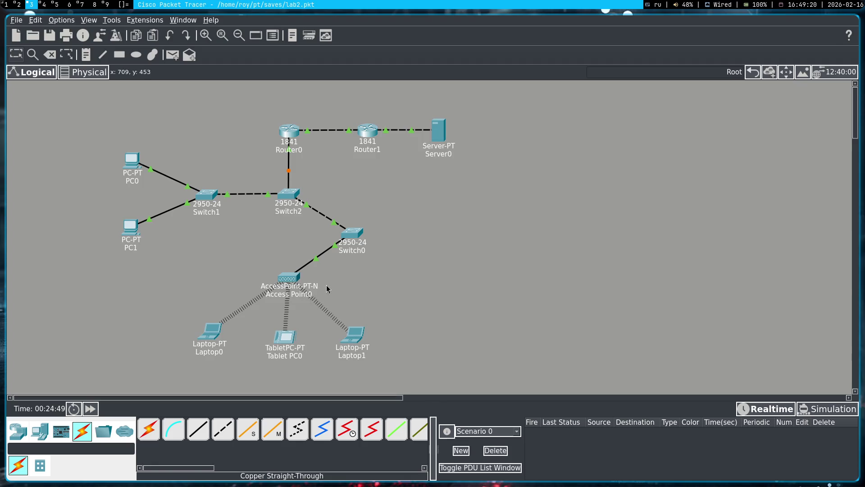
pyautogui.press('super+1')
pyautogui.scroll(-4, 555, 265)
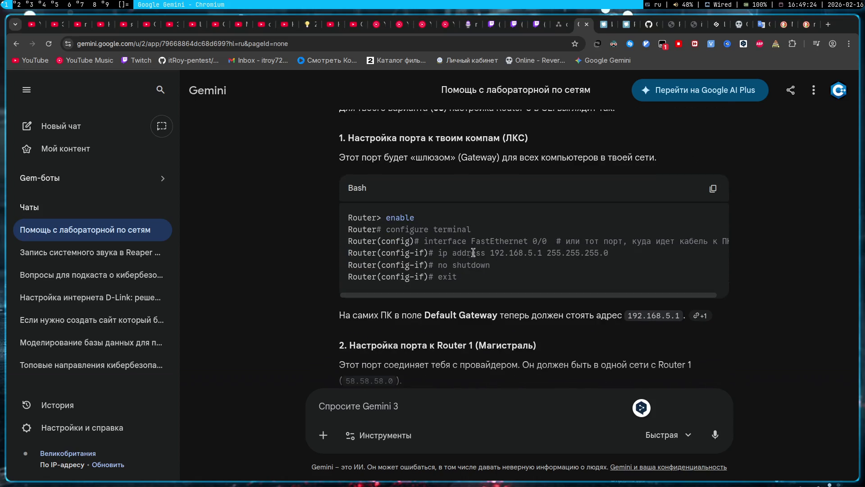
# Step: Review Gemini's ip address command for Router0, noting the address 192.168.5.1
pyautogui.moveTo(439, 253); pyautogui.dragTo(618, 254)
pyautogui.click(711, 276)
pyautogui.hotkey('alt', 'Tab')
pyautogui.hotkey('alt', 'Tab')
pyautogui.moveTo(542, 254); pyautogui.dragTo(493, 255)
pyautogui.hotkey('alt', 'Tab')
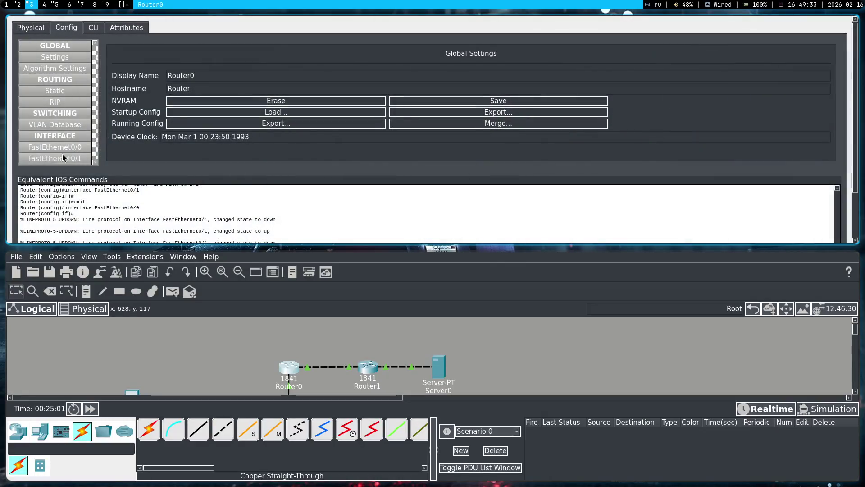
# Step: Clear the old interface addresses and set Router0's FastEthernet0/1 IPv4 to 192.168.5.1
pyautogui.click(69, 158)
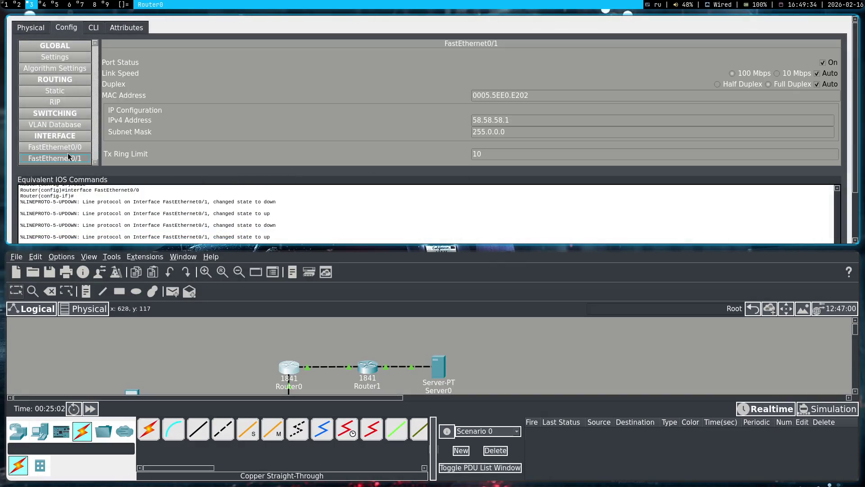
pyautogui.moveTo(514, 121); pyautogui.dragTo(472, 119)
pyautogui.press('BackSpace')
pyautogui.click(56, 150)
pyautogui.press('BackSpace')
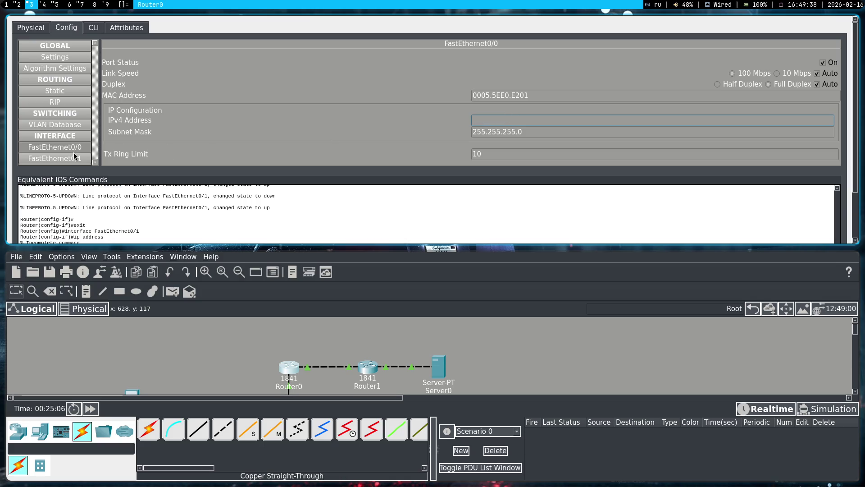
pyautogui.click(75, 158)
pyautogui.click(523, 119)
pyautogui.write('192.168.5.1')
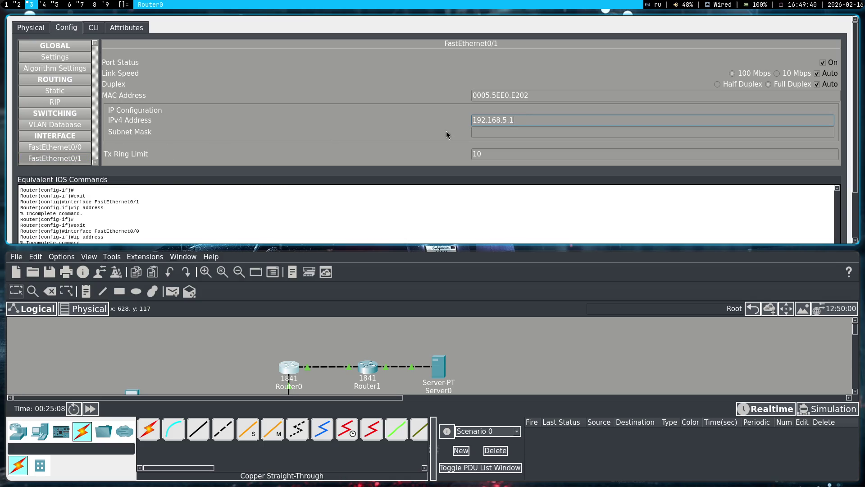
pyautogui.press('Tab')
# Step: Set FastEthernet0/0's IPv4 address to 58.58.58.1 with mask 255.0.0.0
pyautogui.press('super+1')
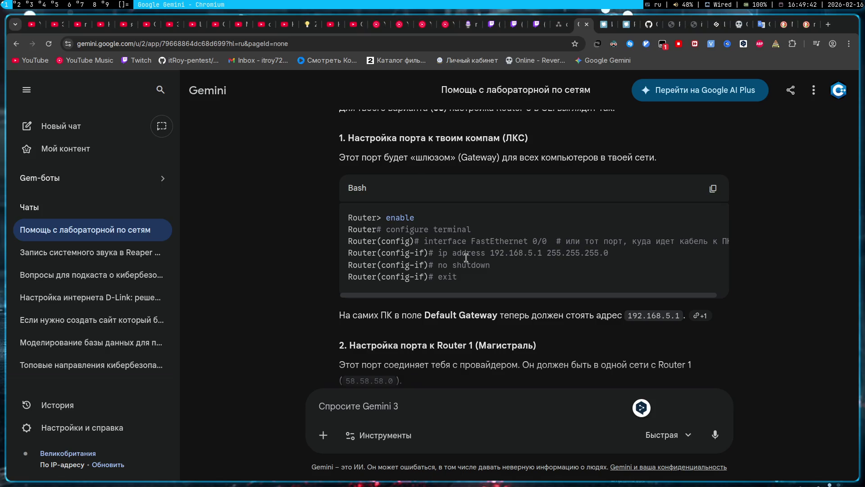
pyautogui.scroll(-3, 466, 257)
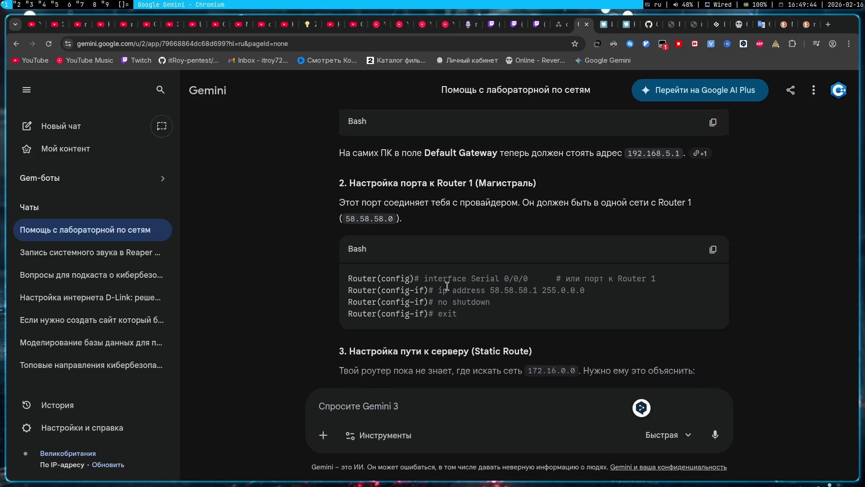
pyautogui.moveTo(490, 291); pyautogui.dragTo(538, 293)
pyautogui.hotkey('ctrl', 'c')
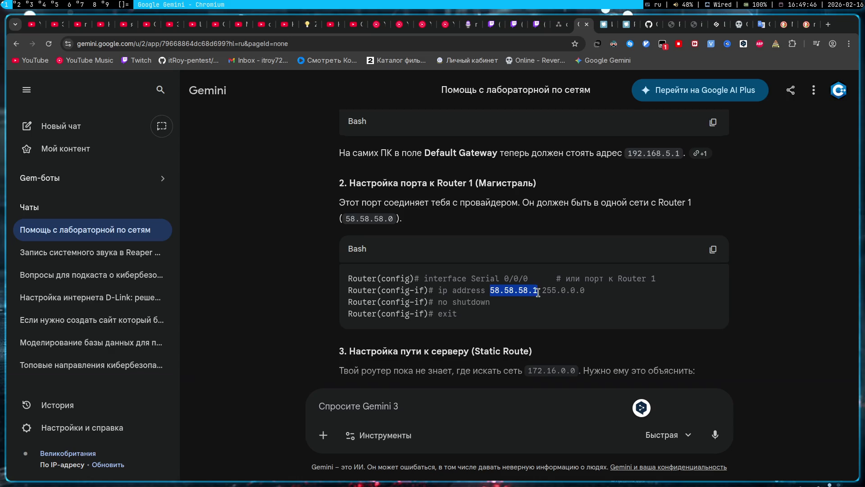
pyautogui.click(588, 319)
pyautogui.press('super+3')
pyautogui.click(70, 150)
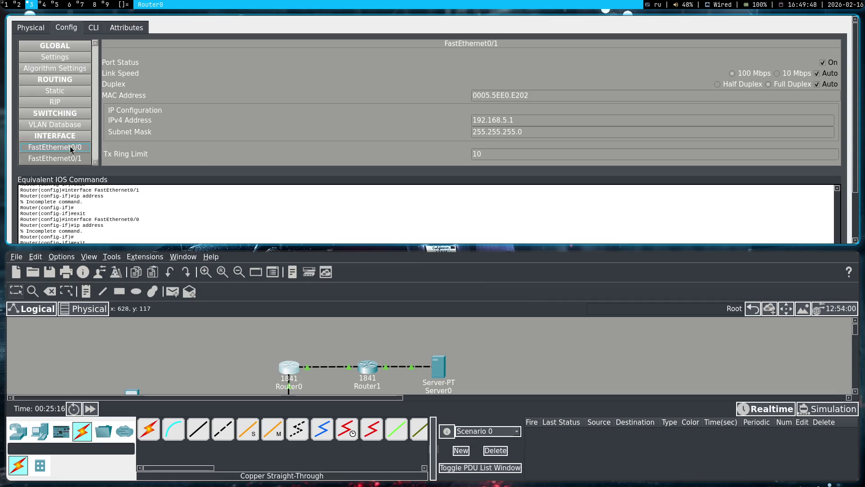
pyautogui.click(477, 120)
pyautogui.hotkey('ctrl', 'v')
pyautogui.press('Tab')
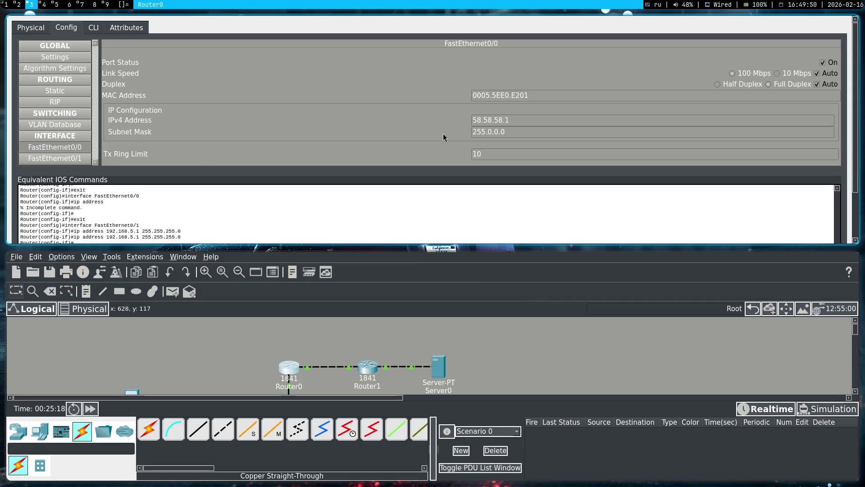
# Step: Look up the ip route command in Gemini's Router instructions
pyautogui.press('super+shift+c')
pyautogui.press('super+1')
pyautogui.scroll(-2, 431, 298)
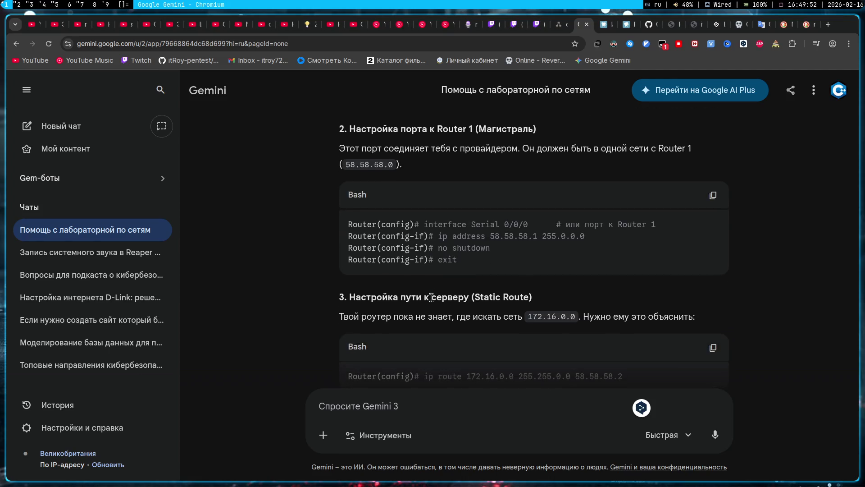
pyautogui.scroll(-2, 432, 298)
pyautogui.moveTo(423, 322); pyautogui.dragTo(669, 323)
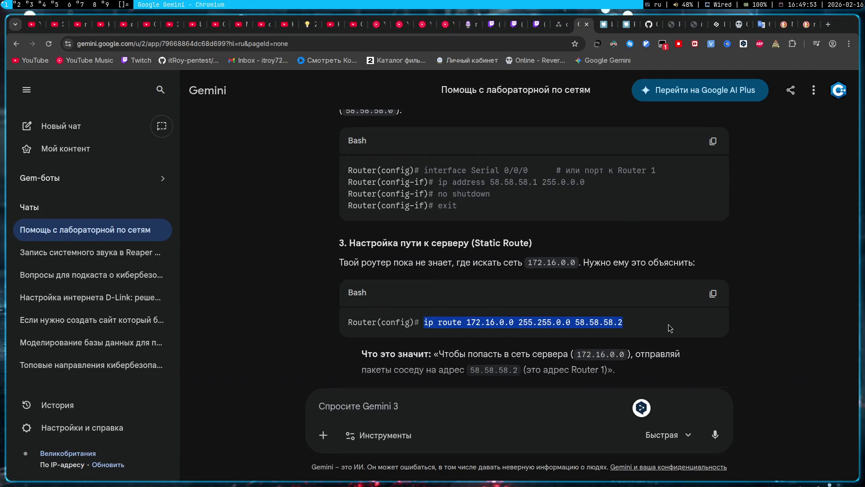
pyautogui.click(505, 295)
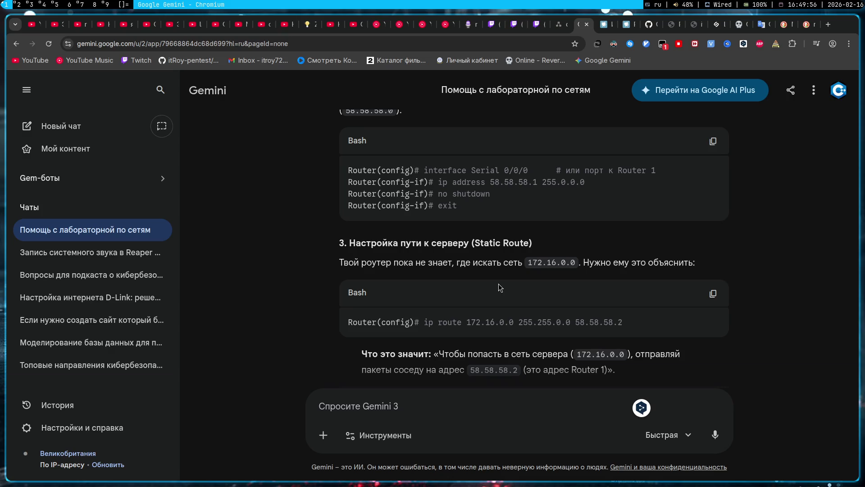
# Step: Open Router0's CLI tab, then close its configuration window
pyautogui.press('super+3')
pyautogui.click(291, 134)
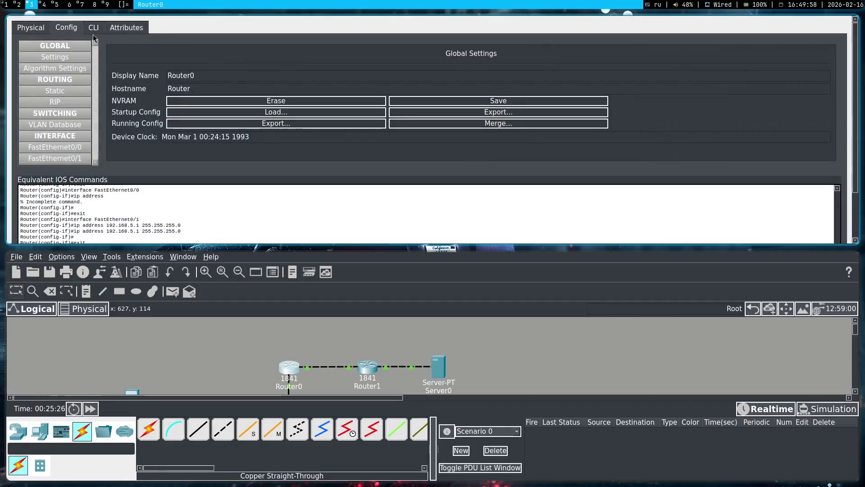
pyautogui.click(93, 35)
pyautogui.rightClick(186, 177)
pyautogui.click(207, 200)
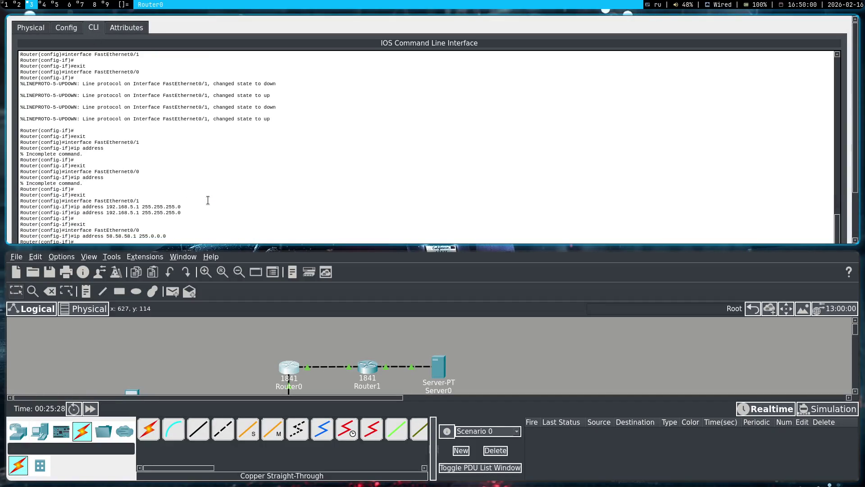
pyautogui.press('super+shift+q')
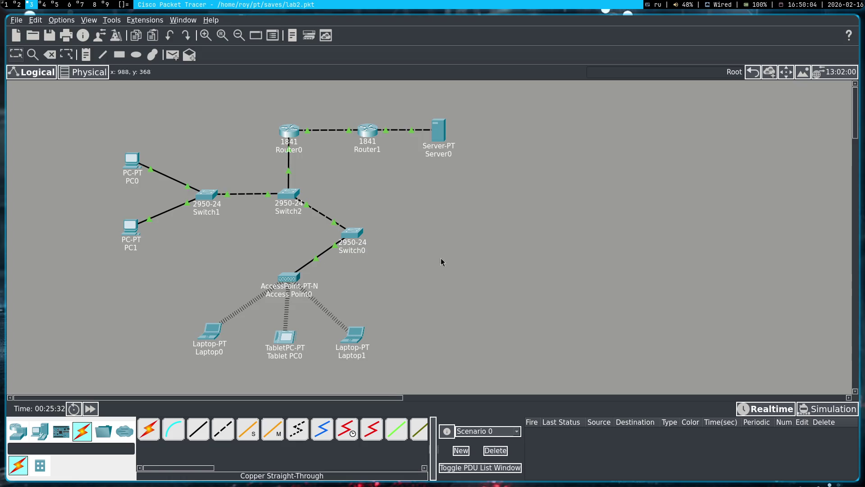
# Step: Send a simple PDU from PC0 to Server0 and play it in Simulation mode
pyautogui.click(172, 54)
pyautogui.click(137, 165)
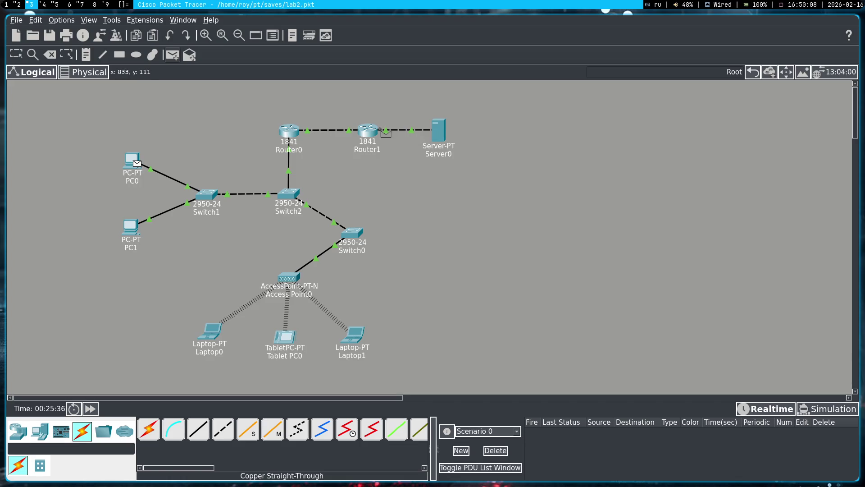
pyautogui.click(438, 131)
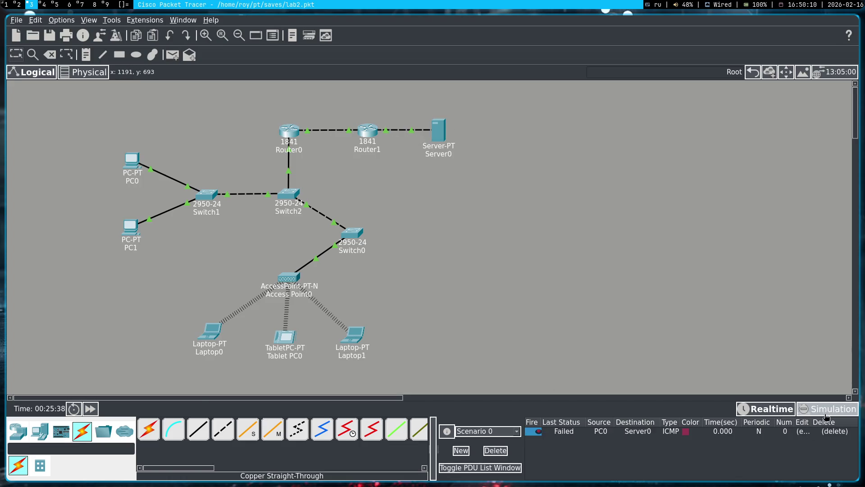
pyautogui.click(827, 408)
pyautogui.click(769, 288)
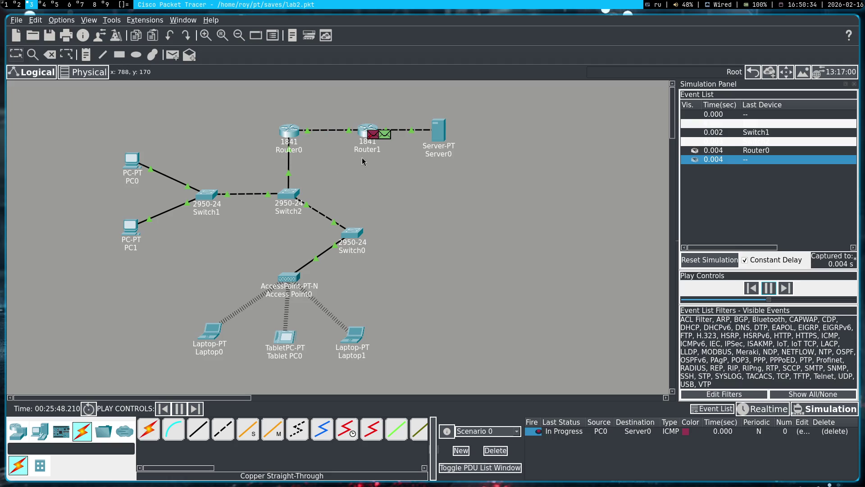
# Step: Screenshot the topology showing the failed ping and paste it into Gemini
pyautogui.press('Print')
pyautogui.moveTo(246, 71)
pyautogui.mouseDown()
pyautogui.moveTo(863, 433)
pyautogui.moveTo(862, 398)
pyautogui.mouseUp()
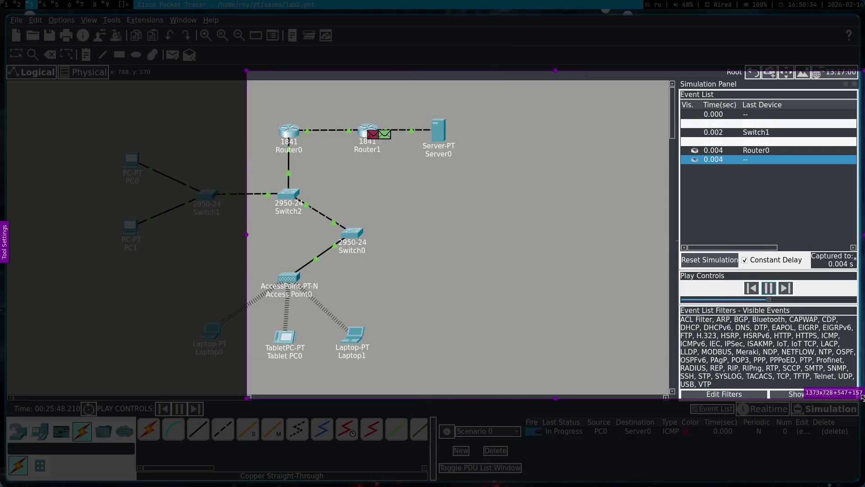
pyautogui.hotkey('ctrl', 's')
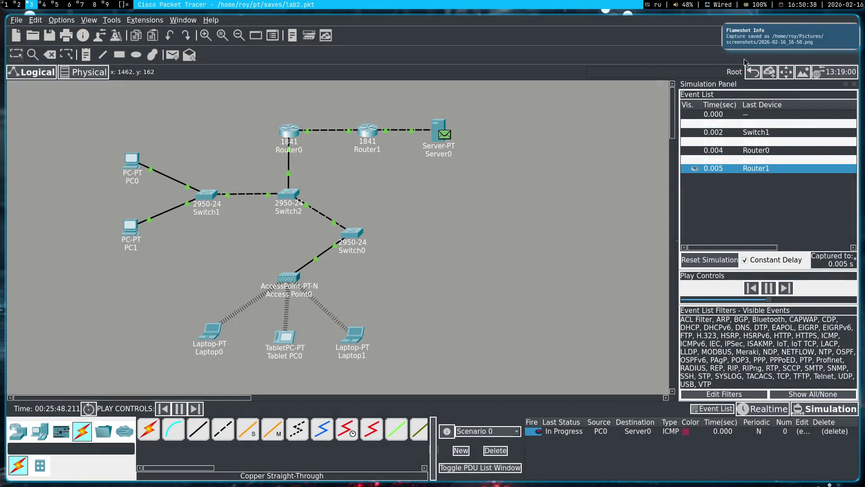
pyautogui.press('super+1')
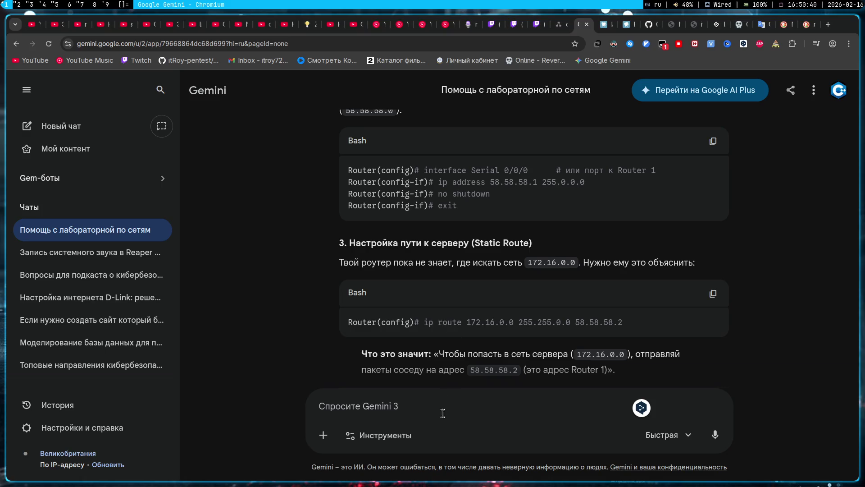
pyautogui.hotkey('ctrl', 'v')
pyautogui.press('super+3')
# Step: Take two more topology screenshots, then return to Realtime mode
pyautogui.press('Print')
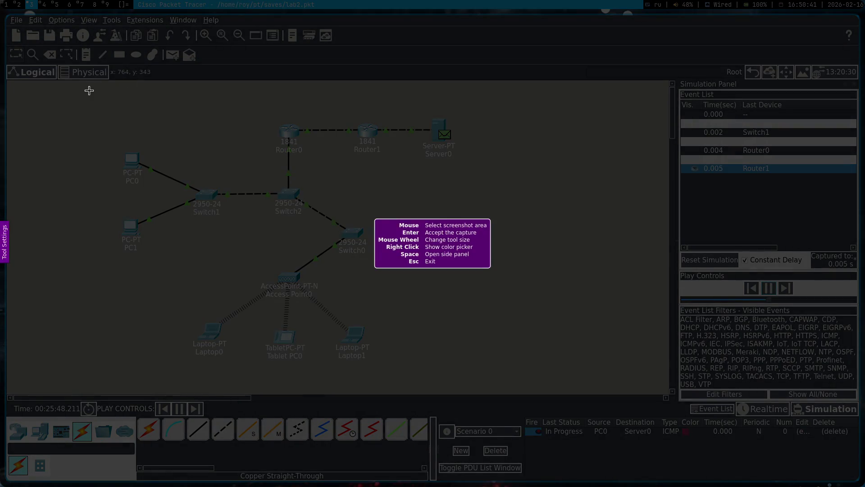
pyautogui.moveTo(89, 90); pyautogui.dragTo(864, 448)
pyautogui.hotkey('ctrl', 's')
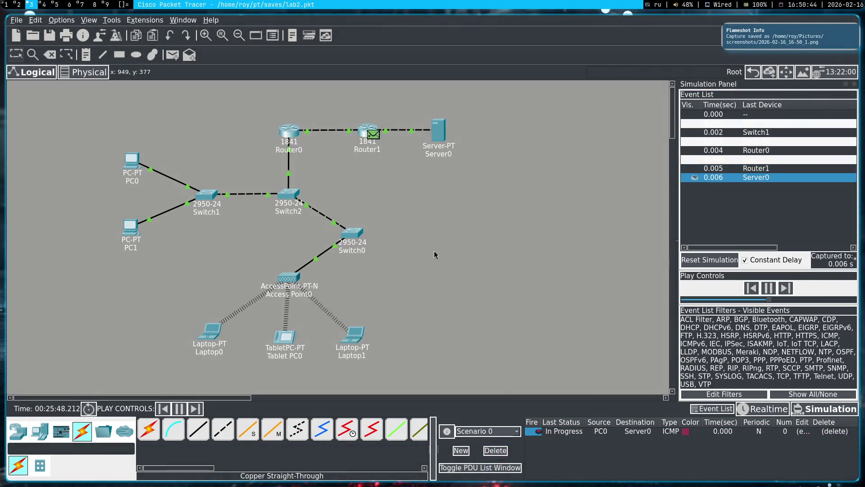
pyautogui.press('super+1')
pyautogui.press('super+3')
pyautogui.press('Print')
pyautogui.moveTo(115, 80)
pyautogui.mouseDown()
pyautogui.moveTo(864, 401)
pyautogui.moveTo(864, 422)
pyautogui.mouseUp()
pyautogui.hotkey('ctrl', 's')
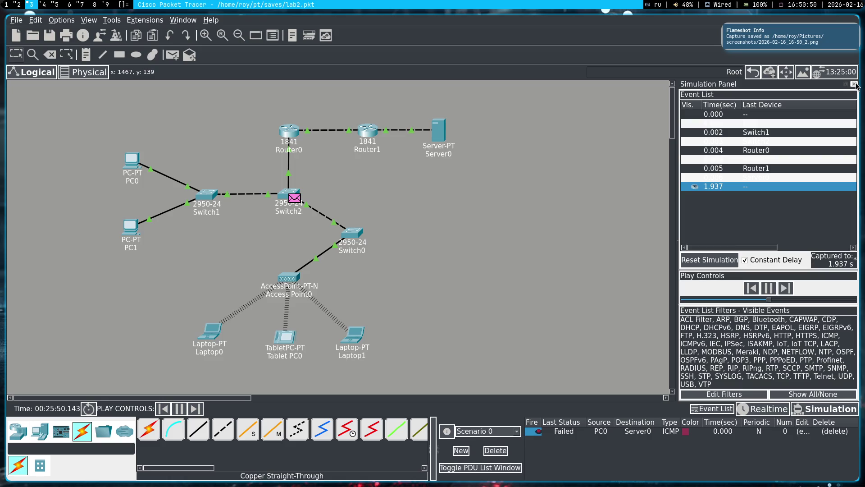
pyautogui.click(766, 409)
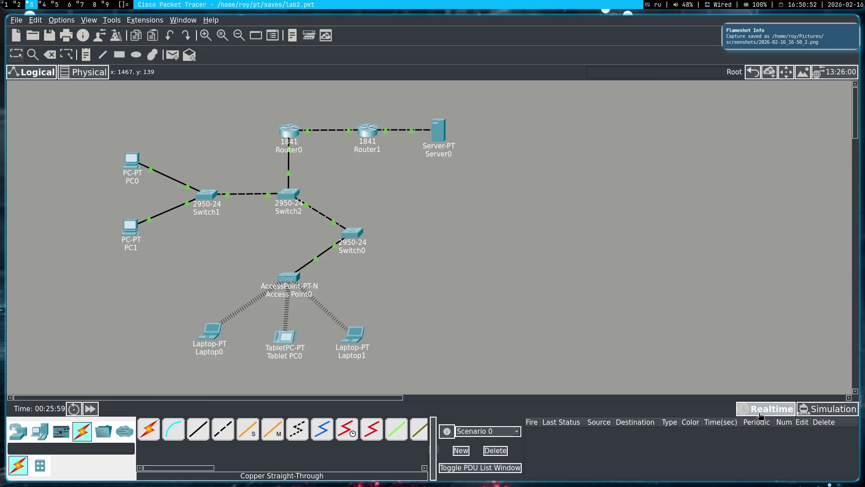
# Step: Ask Gemini, with the screenshots, why PC0's burgundy envelope failed at Router 1 while a green one appeared
pyautogui.press('super+1')
pyautogui.hotkey('ctrl', 'v')
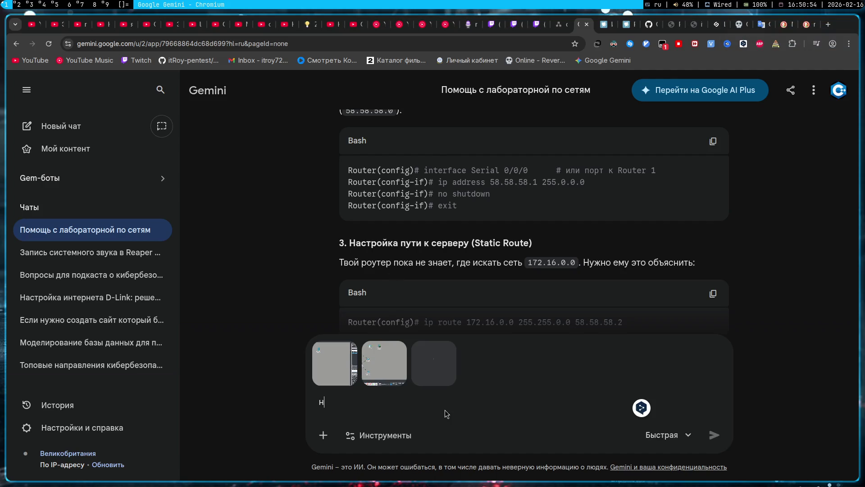
pyautogui.write('че за хуйня, ')
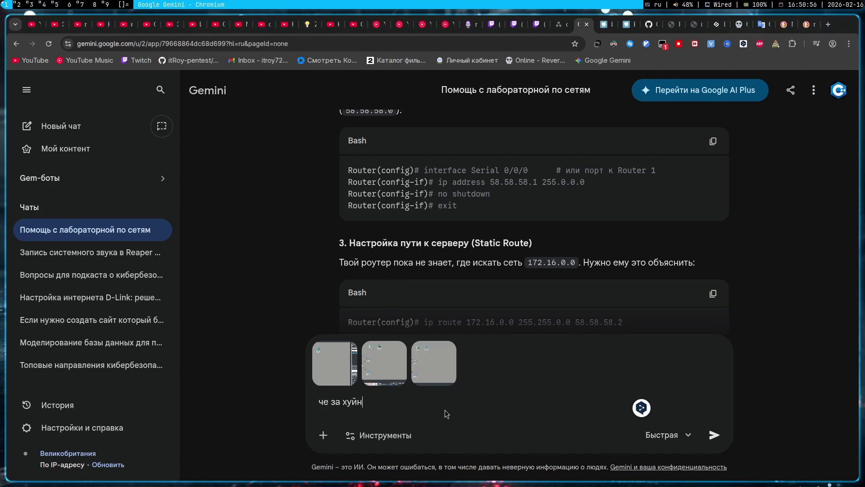
pyautogui.write('бардовый конве')
pyautogui.write('рт не дошел до R')
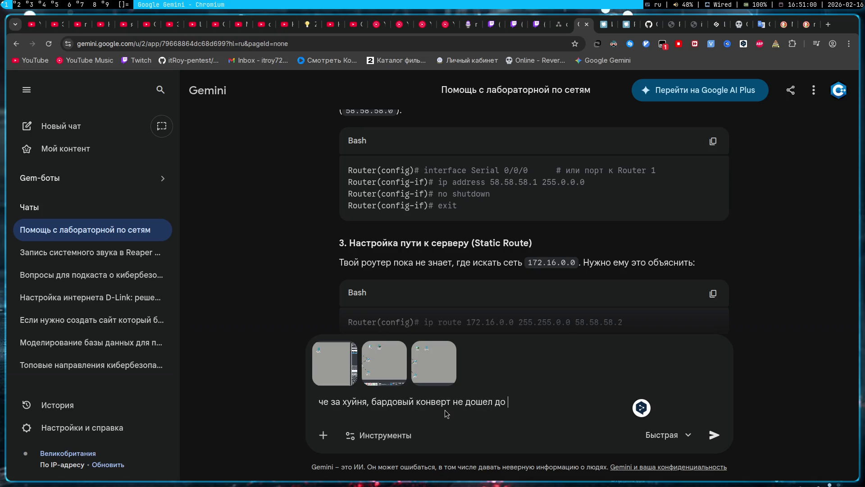
pyautogui.write('outer 1')
pyautogui.press('super+3')
pyautogui.press('super+1')
pyautogui.write('из PC0')
pyautogui.write(', зато ')
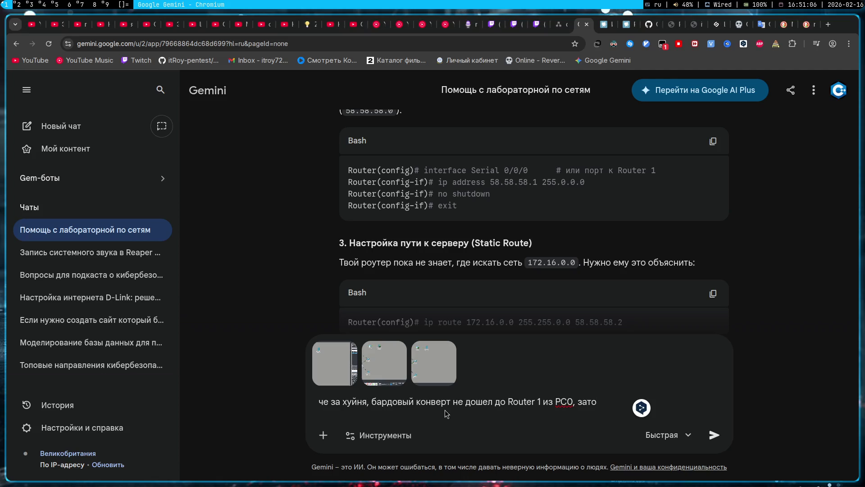
pyautogui.write('когда дошел туда -')
pyautogui.write(' показал крестик и ')
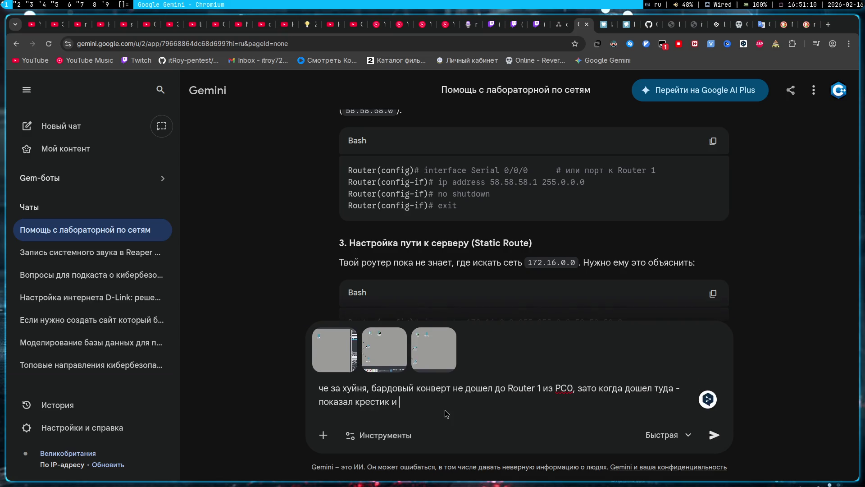
pyautogui.write('там появился ')
pyautogui.write('зелёный к')
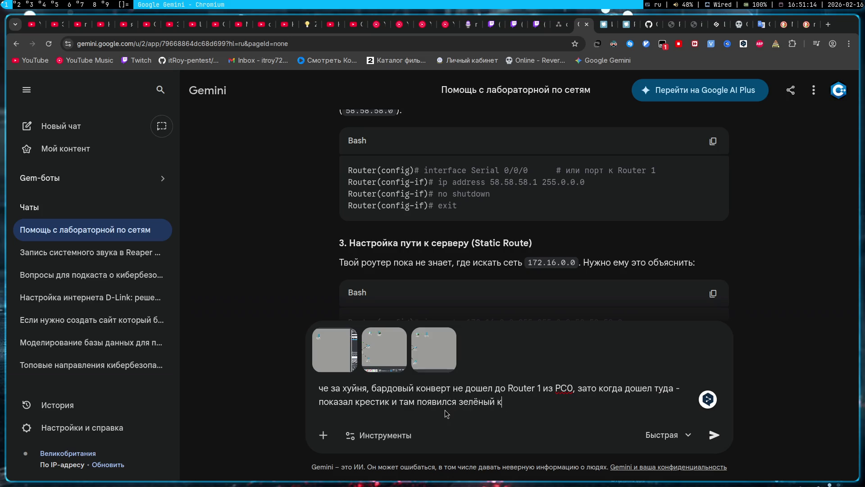
pyautogui.write('онверт который дош')
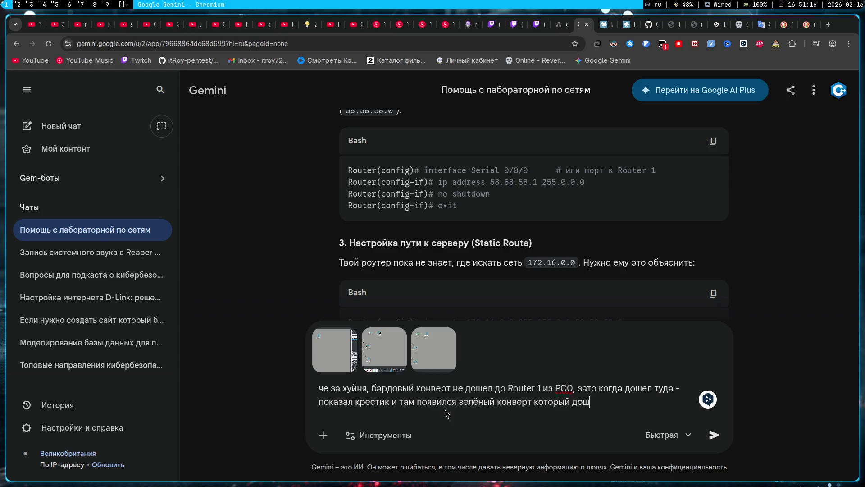
pyautogui.write('ел до Server и о')
pyautogui.write('братно к ')
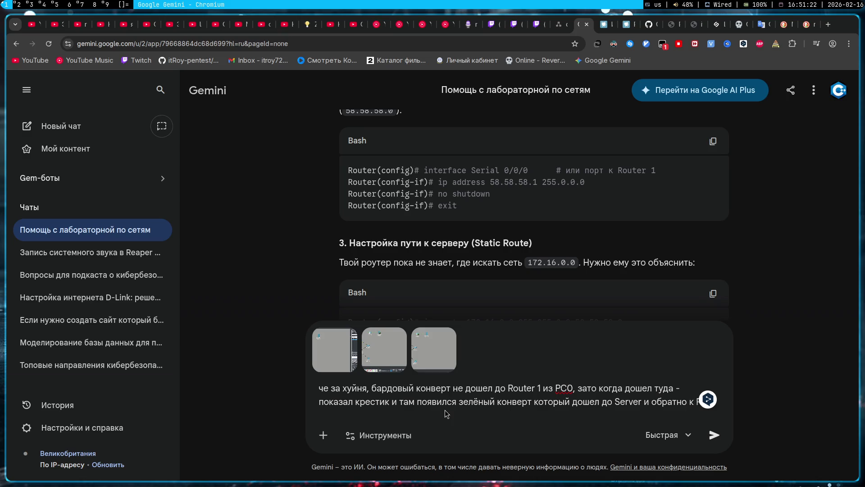
pyautogui.write('Router 1. Что за хуйня, все раб')
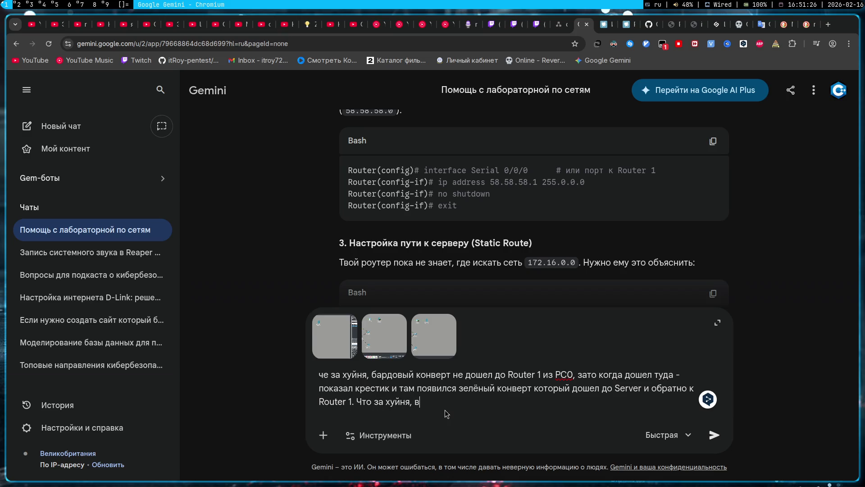
pyautogui.write('отает или нет?')
pyautogui.press('Return')
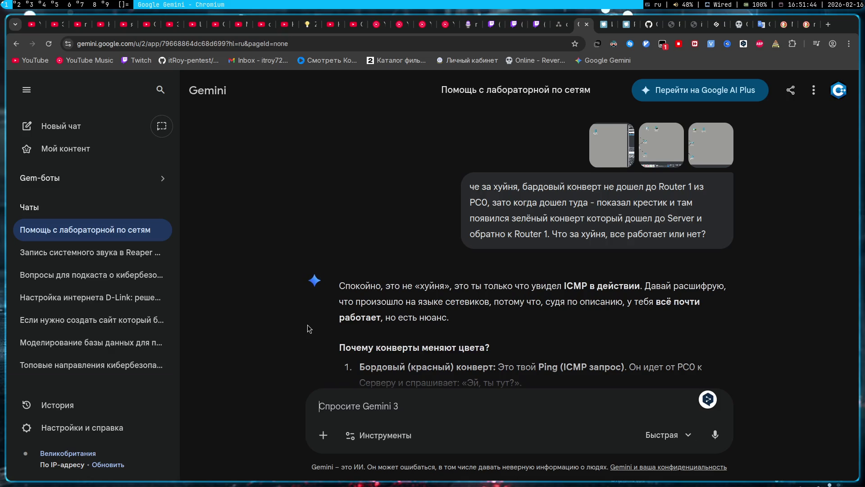
# Step: Read Gemini's explanation and select its suggested ip route 192.168.5.0 255.255.255.0 58.58.58.1 command
pyautogui.scroll(-3, 307, 324)
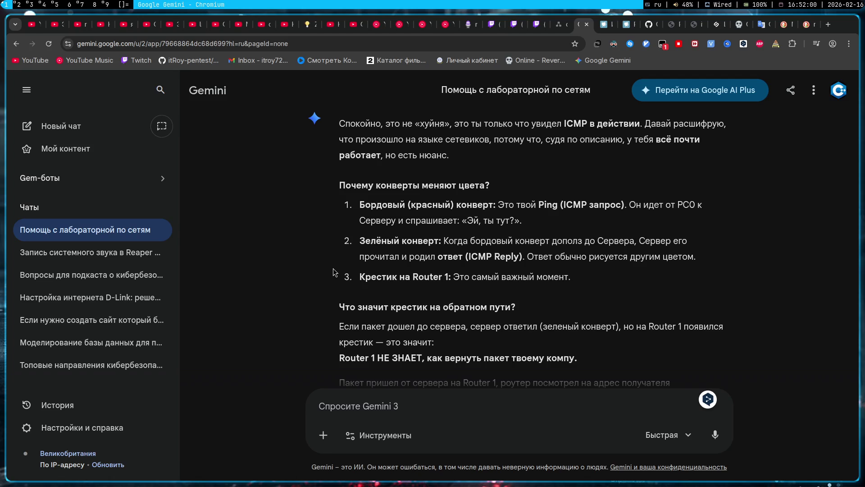
pyautogui.moveTo(599, 256); pyautogui.dragTo(696, 256)
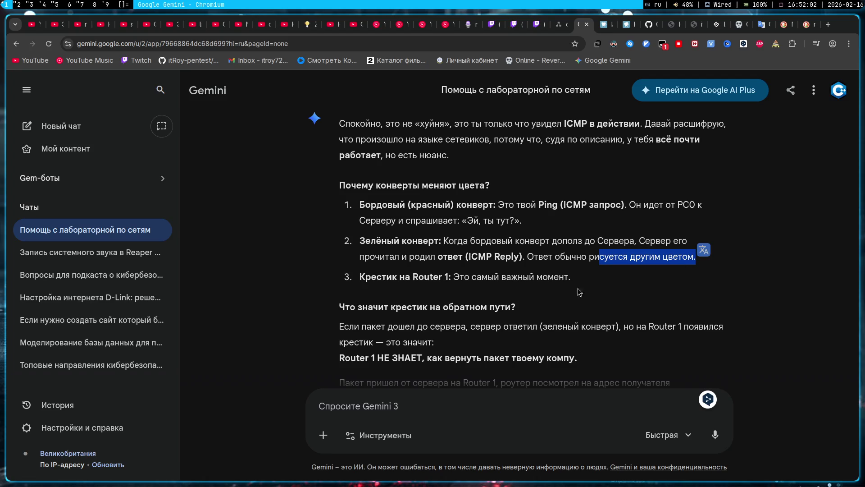
pyautogui.click(521, 291)
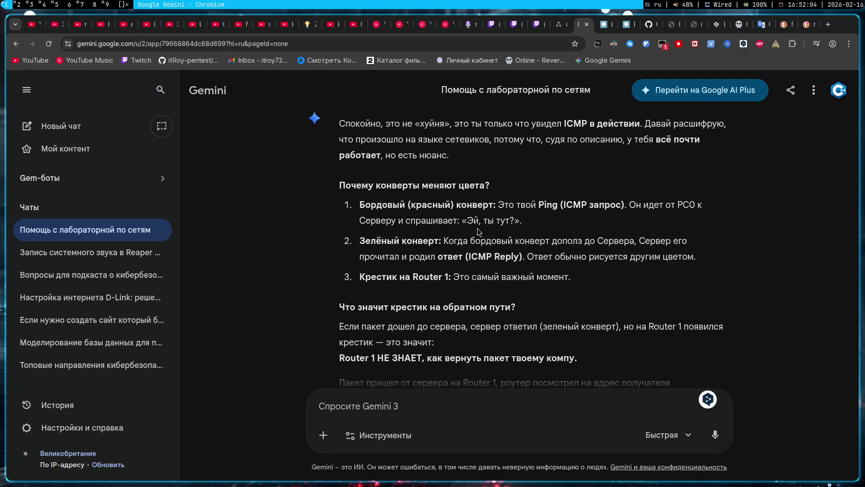
pyautogui.scroll(-3, 317, 309)
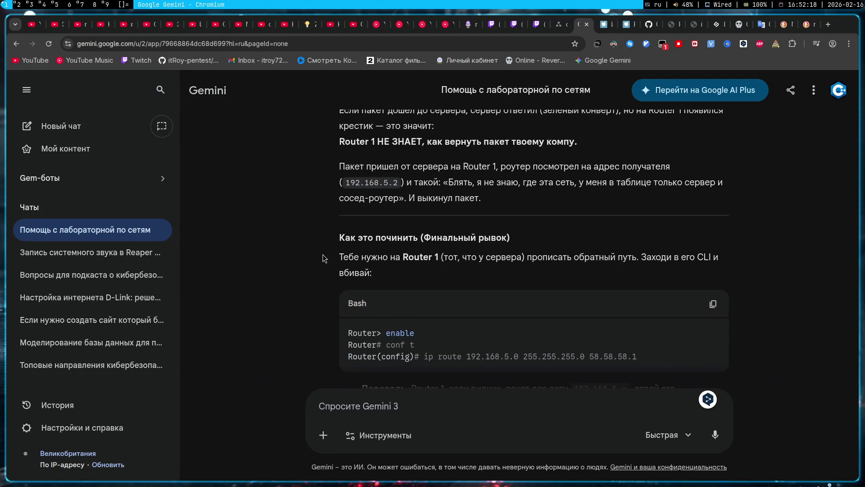
pyautogui.moveTo(424, 357); pyautogui.dragTo(680, 357)
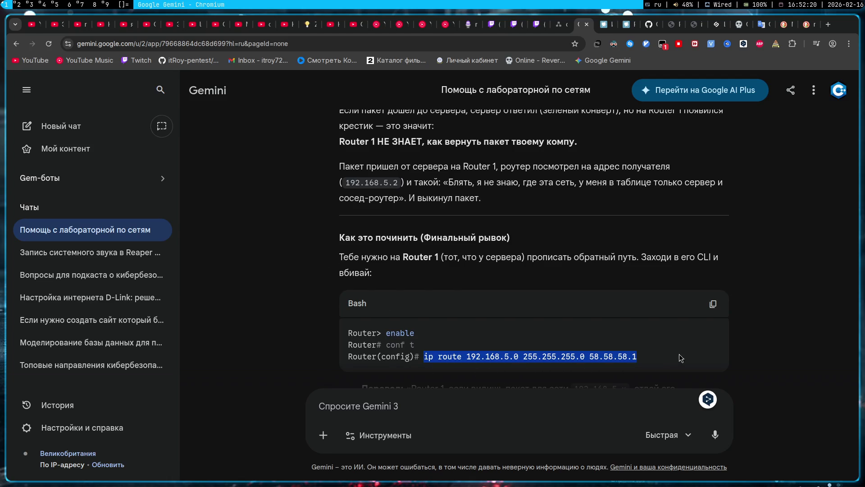
pyautogui.click(569, 317)
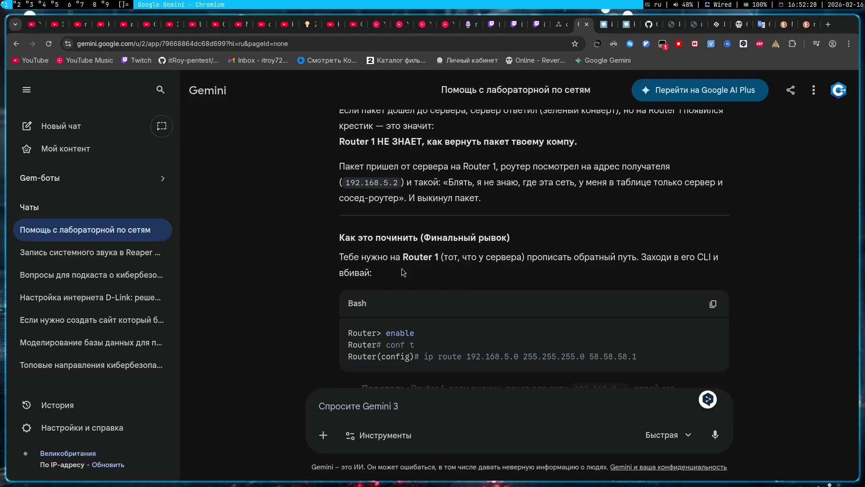
# Step: Compare the rest of the answer against the Packet Tracer topology
pyautogui.scroll(-3, 398, 271)
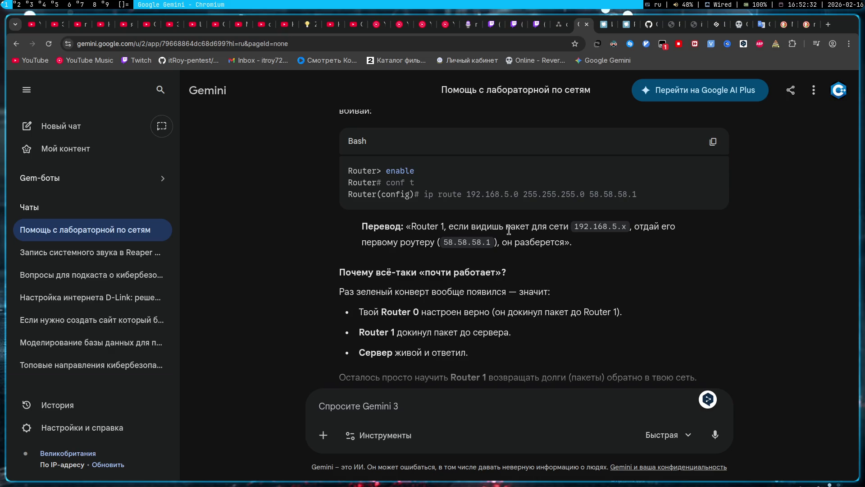
pyautogui.hotkey('alt', 'Tab')
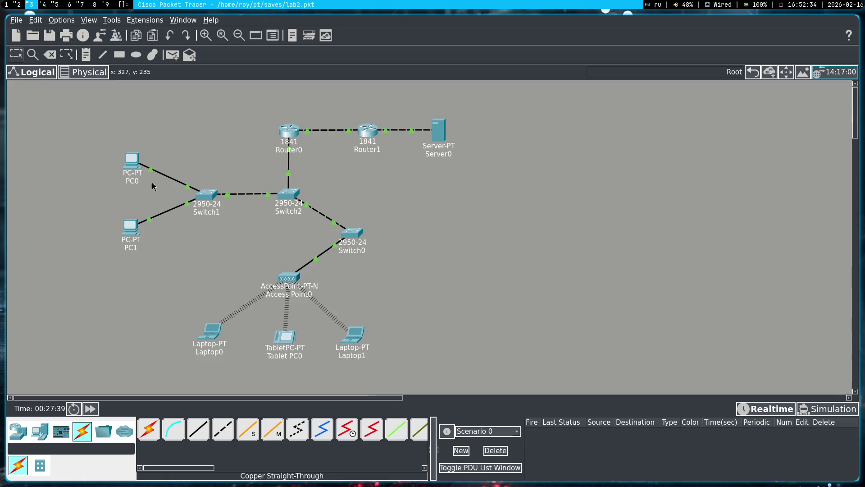
pyautogui.hotkey('alt', 'Tab')
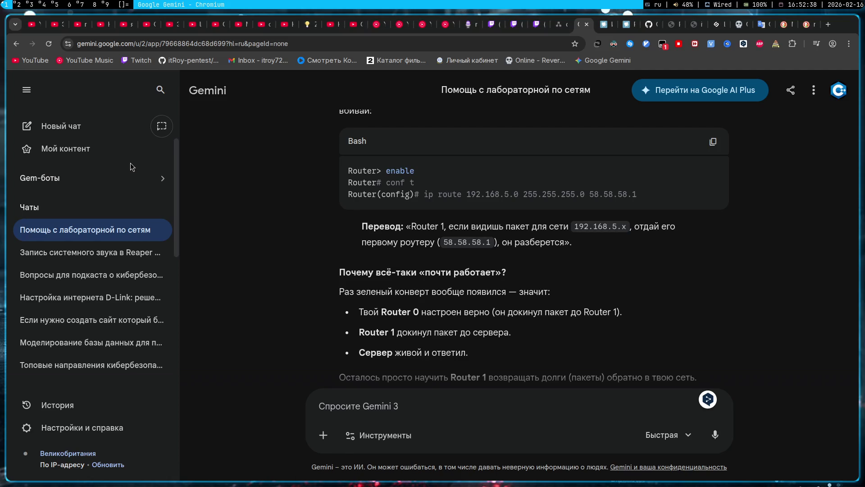
pyautogui.hotkey('alt', 'Tab')
pyautogui.hotkey('alt', 'Tab')
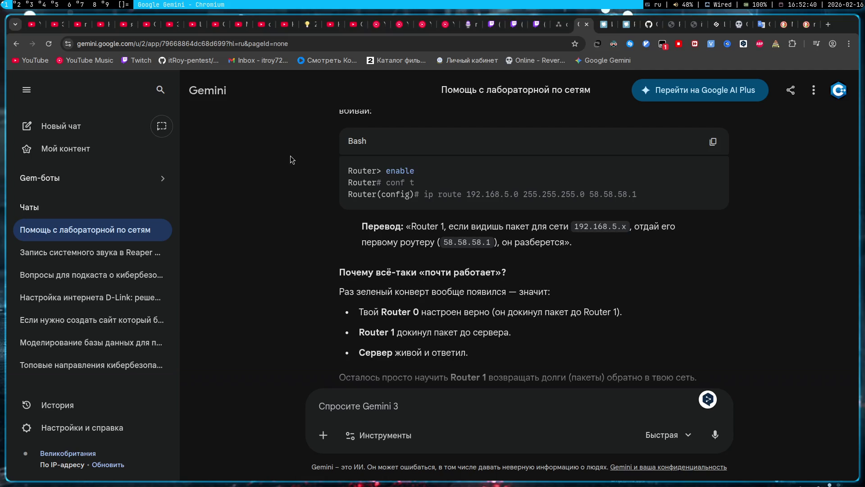
pyautogui.scroll(3, 291, 155)
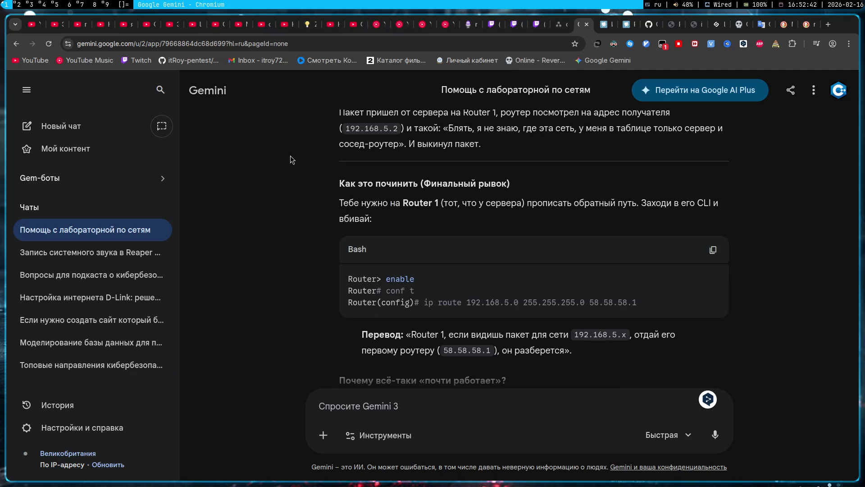
pyautogui.hotkey('alt', 'Tab')
# Step: Paste ip route 192.168.5.0 255.255.255.0 58.58.58.1 into Router1's CLI
pyautogui.click(368, 138)
pyautogui.click(94, 28)
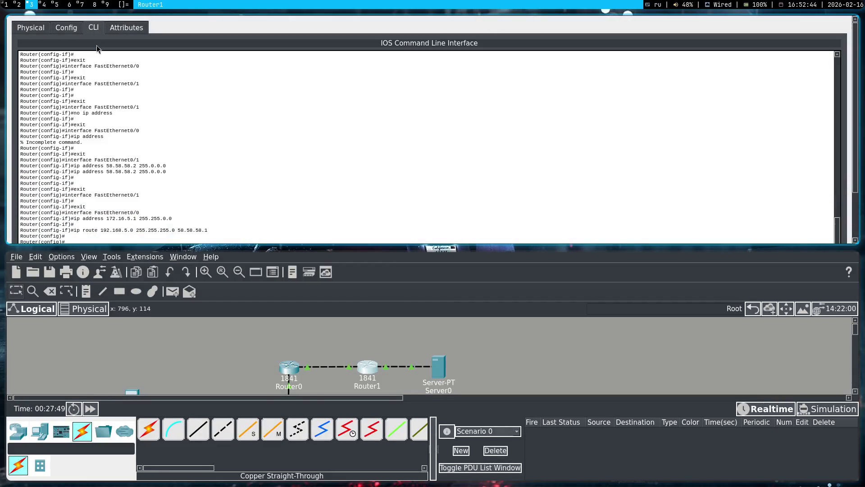
pyautogui.scroll(-3, 180, 136)
pyautogui.rightClick(184, 177)
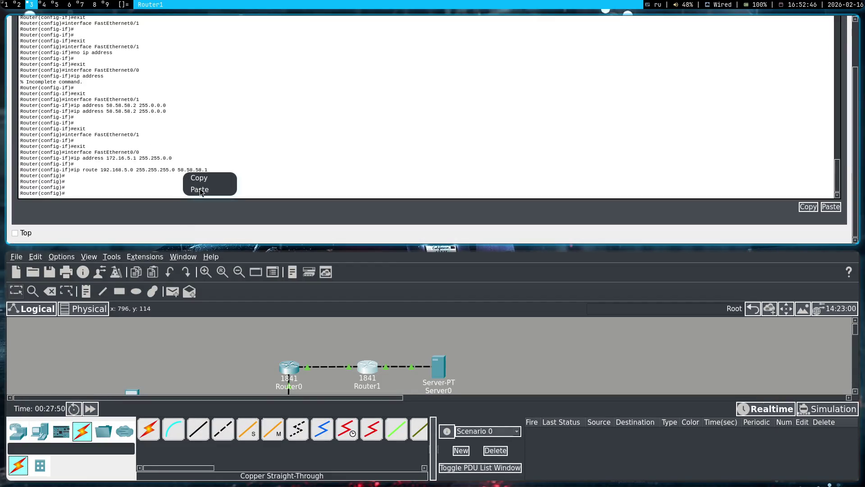
pyautogui.click(200, 189)
pyautogui.hotkey('alt', 'shift', 'c')
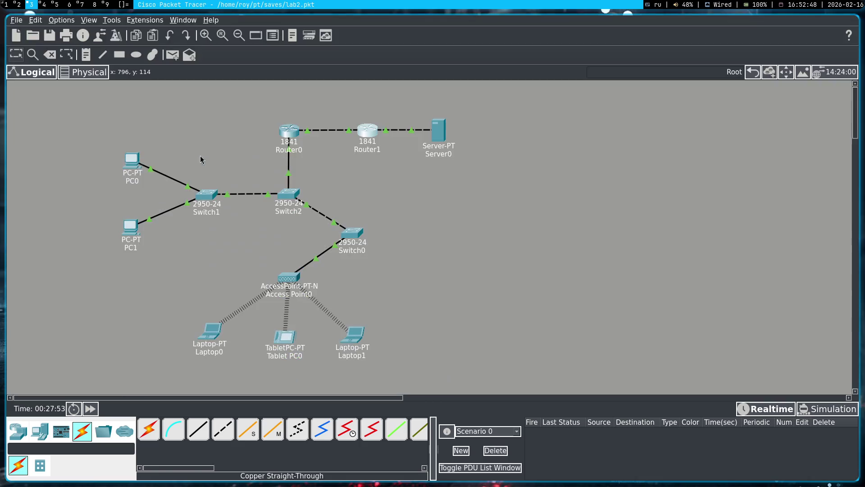
# Step: Open PC0's IP Configuration and save a screenshot of its settings
pyautogui.click(131, 162)
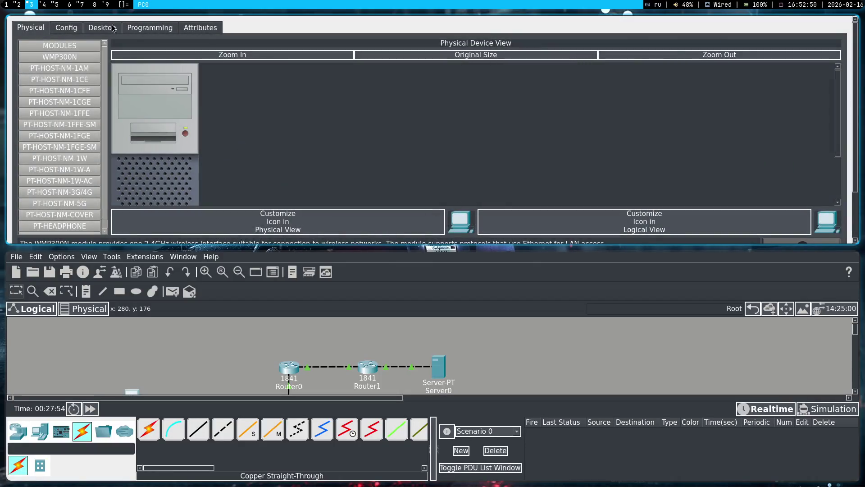
pyautogui.click(103, 32)
pyautogui.click(121, 88)
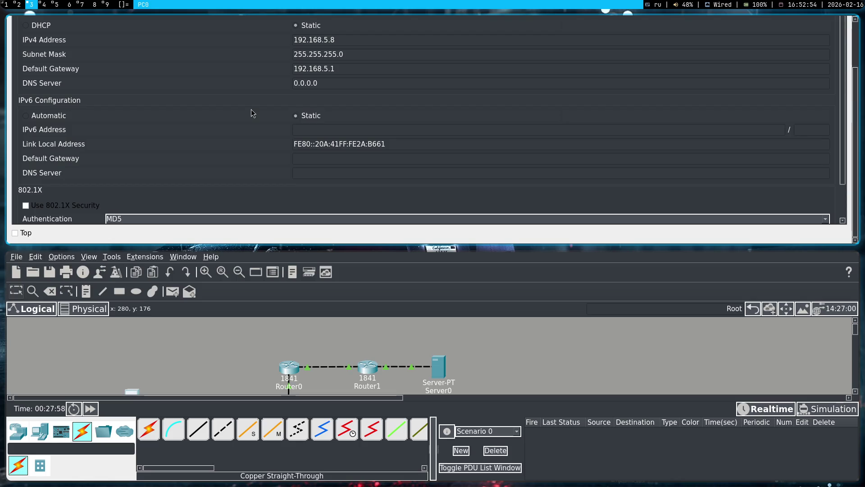
pyautogui.press('Print')
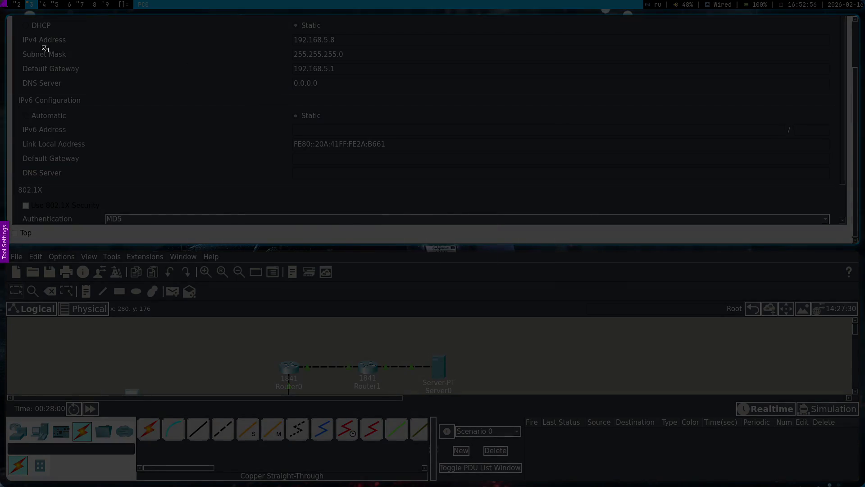
pyautogui.moveTo(0, 0)
pyautogui.mouseDown()
pyautogui.moveTo(862, 412)
pyautogui.moveTo(862, 223)
pyautogui.mouseUp()
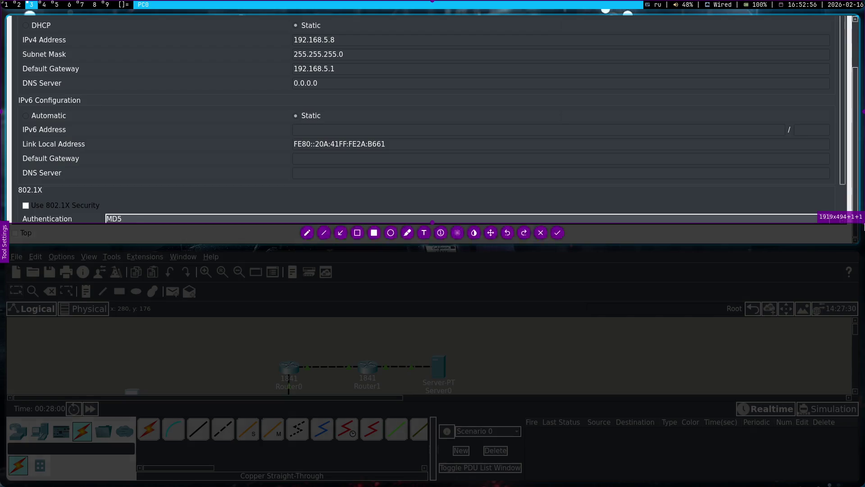
pyautogui.hotkey('ctrl', 's')
pyautogui.press('super+1')
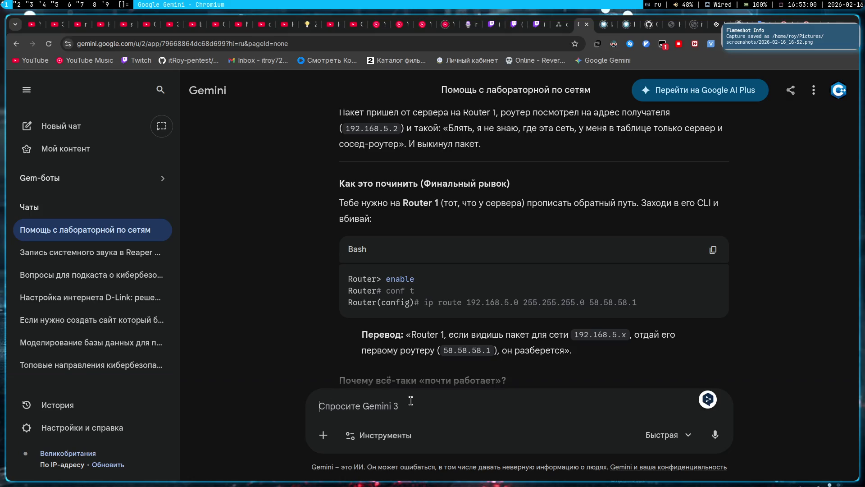
# Step: Paste PC0's screenshot into Gemini and write that PC0 has this address
pyautogui.hotkey('ctrl', 'v')
pyautogui.write('Router')
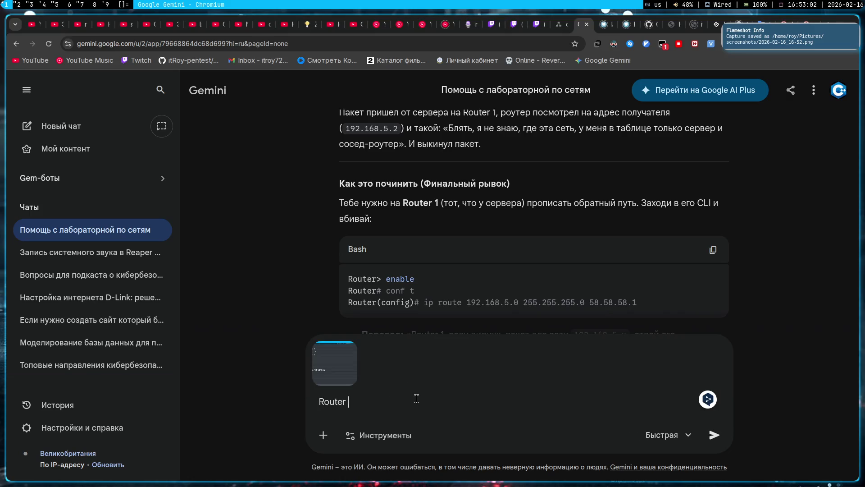
pyautogui.press('BackSpace')
pyautogui.press('BackSpace')
pyautogui.press('BackSpace')
pyautogui.hotkey('ctrl', 'shift', 'Left')
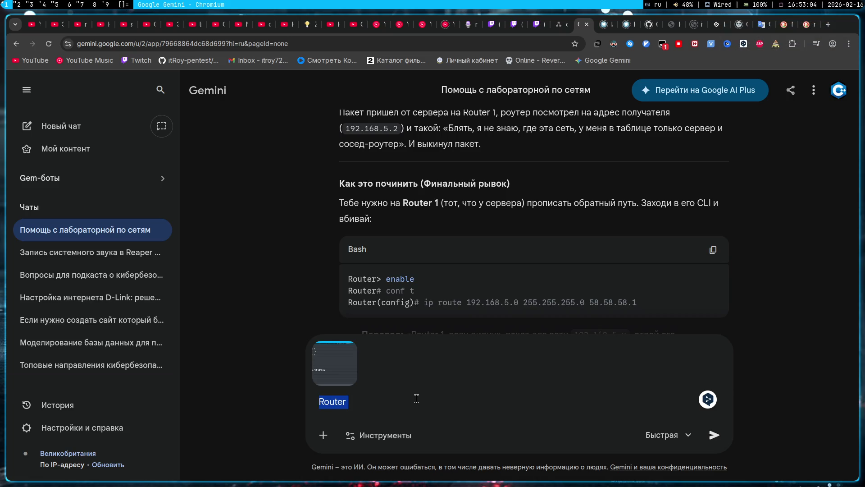
pyautogui.write('PC')
pyautogui.press('BackSpace')
pyautogui.write('0 если что имее')
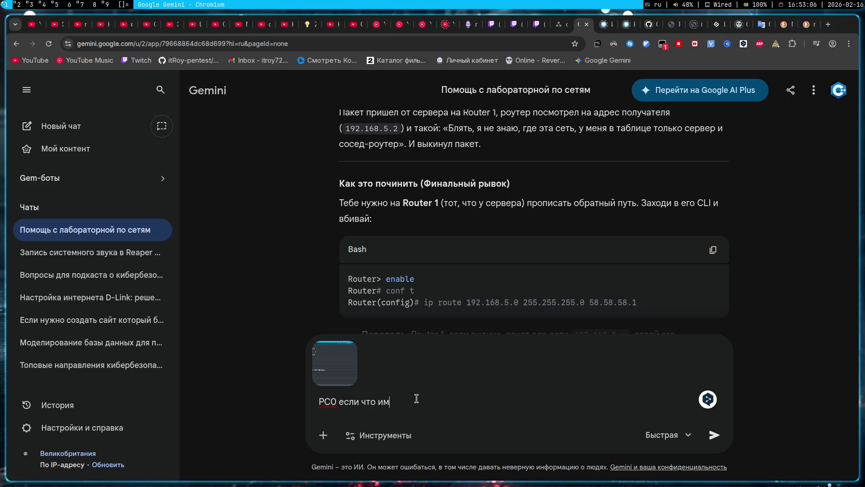
pyautogui.write('т такой адрес')
# Step: Open PC1's IP Configuration and save a screenshot of its addresses
pyautogui.press('super+3')
pyautogui.click(132, 229)
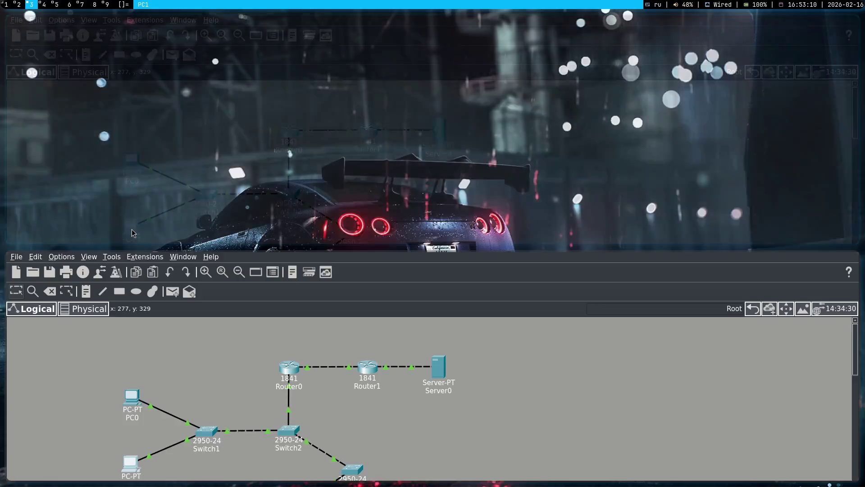
pyautogui.click(106, 27)
pyautogui.click(83, 71)
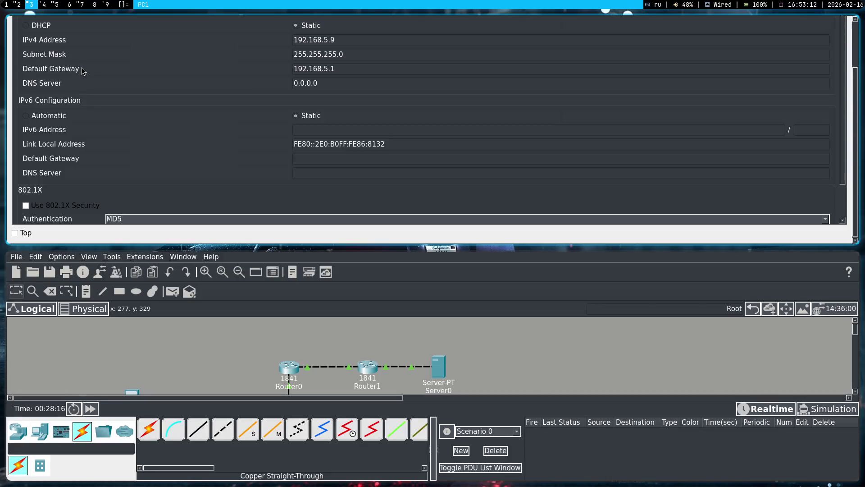
pyautogui.press('Print')
pyautogui.hotkey('ctrl', 's')
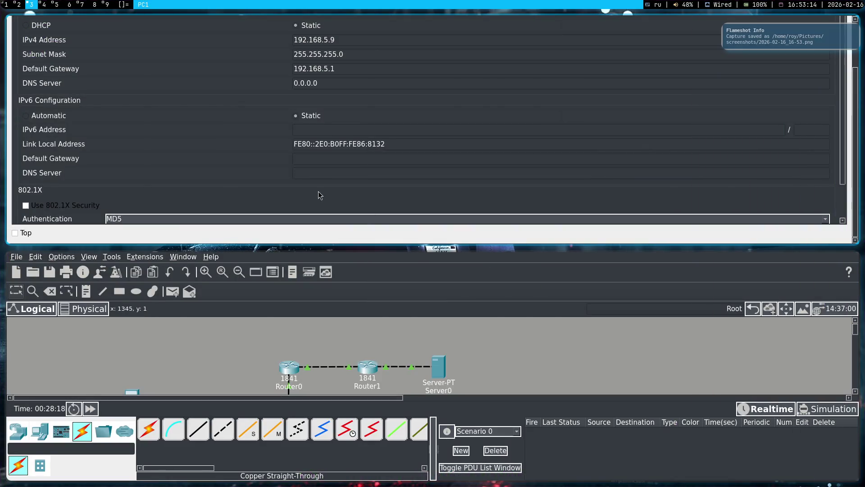
pyautogui.press('super+shift+q')
# Step: Attach PC1's screenshot, note PC1 is 5.9 and PC0 5.8, and send
pyautogui.press('super+1')
pyautogui.hotkey('ctrl', 'v')
pyautogui.hotkey('ctrl', 'v')
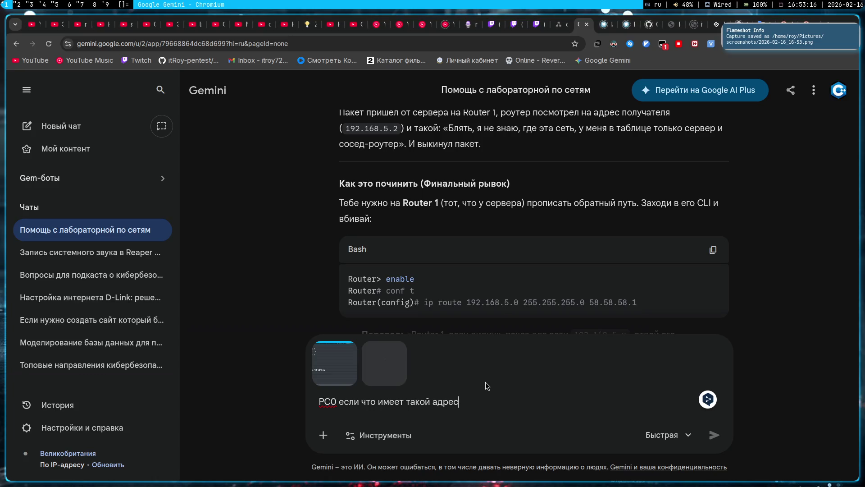
pyautogui.write('а PC1')
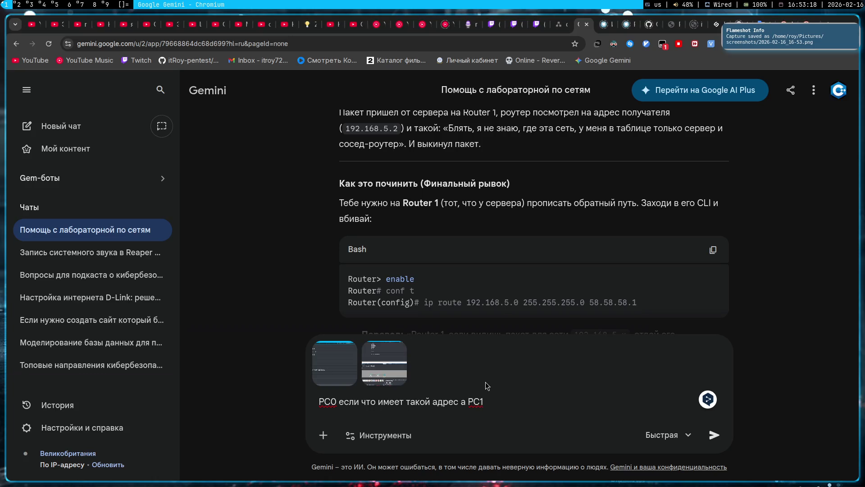
pyautogui.press('super+2')
pyautogui.press('super+1')
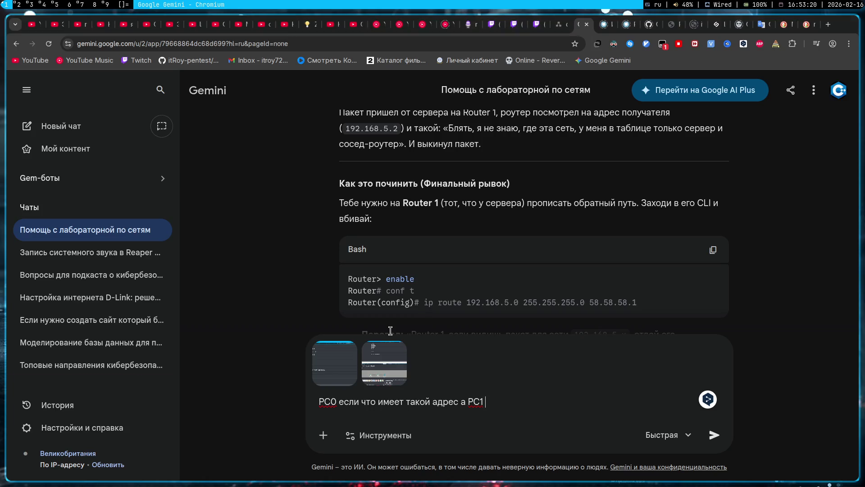
pyautogui.write('5.9')
pyautogui.write('5.8')
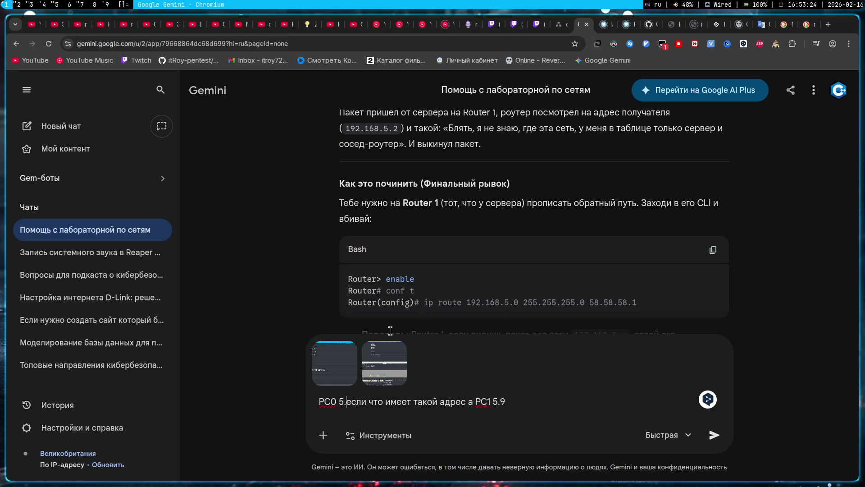
pyautogui.press('Return')
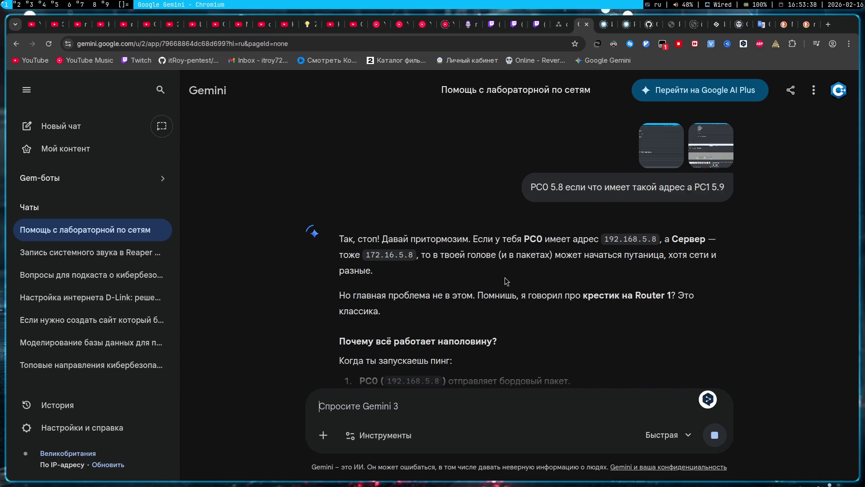
# Step: Find and copy the ip route return-route command for Router 1 in Gemini's answer
pyautogui.scroll(-1, 505, 277)
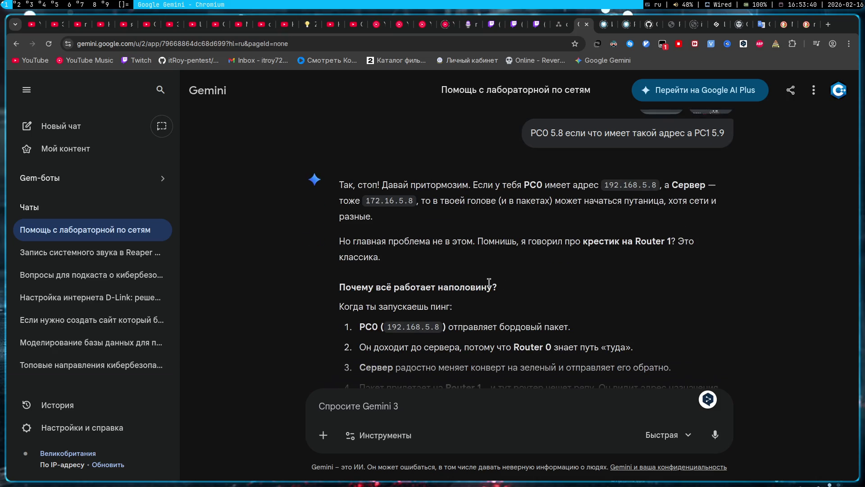
pyautogui.scroll(-2, 489, 283)
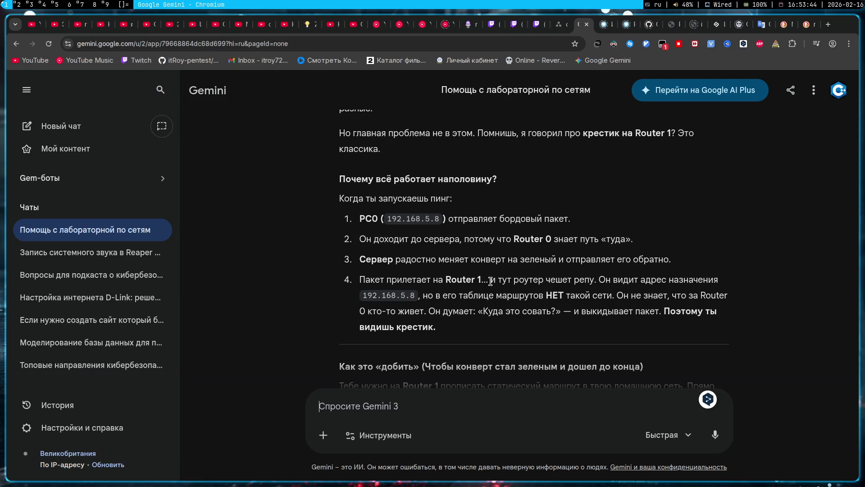
pyautogui.scroll(-4, 489, 282)
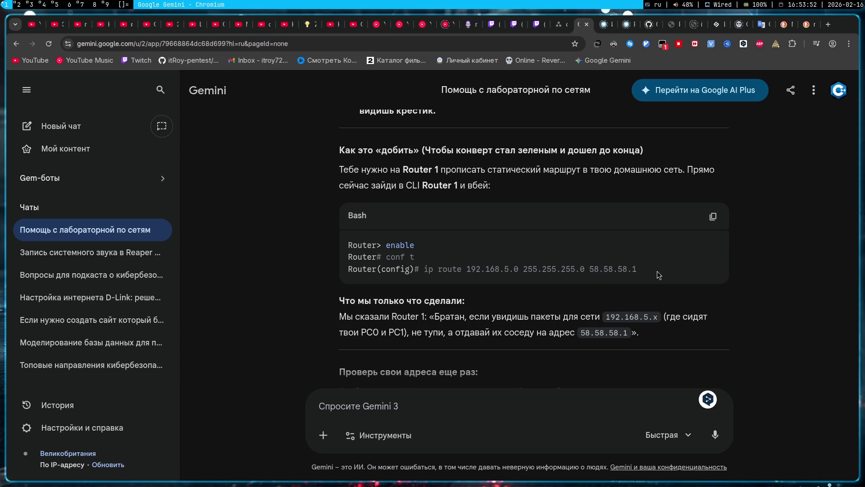
pyautogui.moveTo(659, 274); pyautogui.dragTo(424, 273)
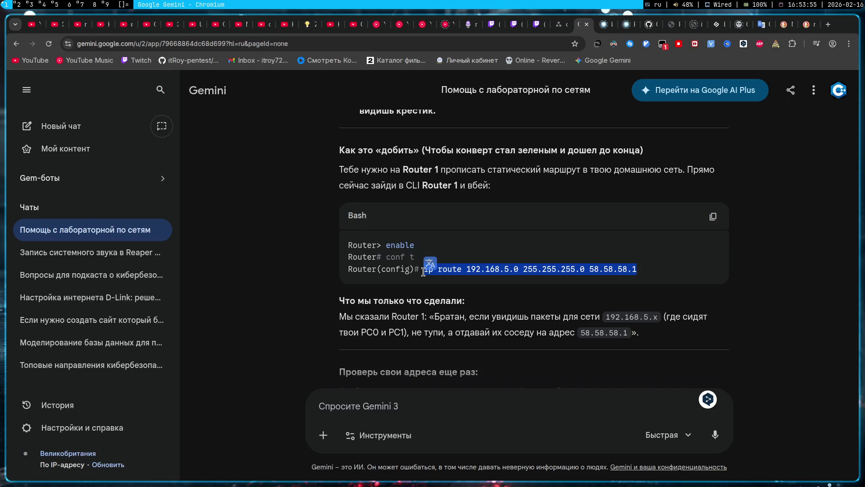
pyautogui.click(467, 217)
pyautogui.scroll(-2, 471, 219)
pyautogui.scroll(-2, 476, 225)
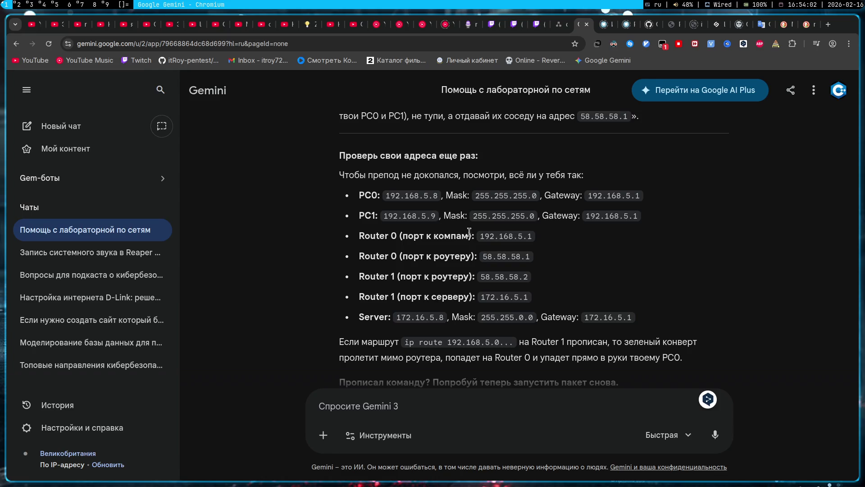
# Step: Paste the static route command into Router1's CLI
pyautogui.press('super+3')
pyautogui.click(367, 136)
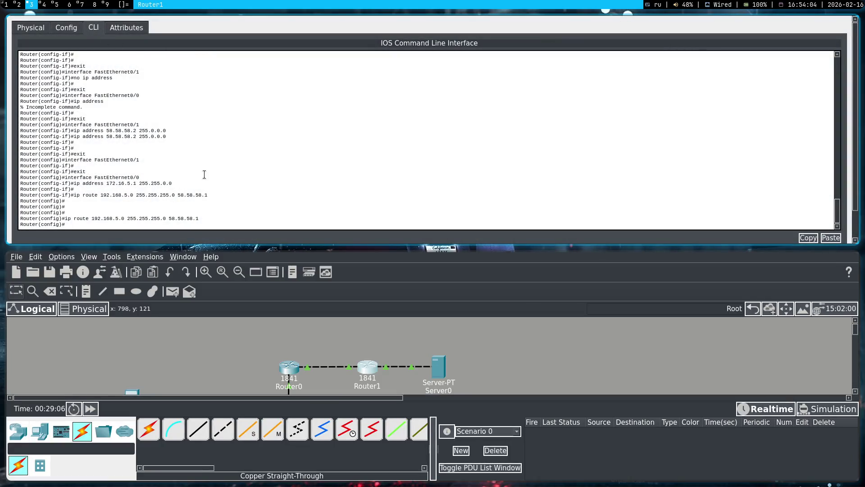
pyautogui.rightClick(228, 176)
pyautogui.click(228, 193)
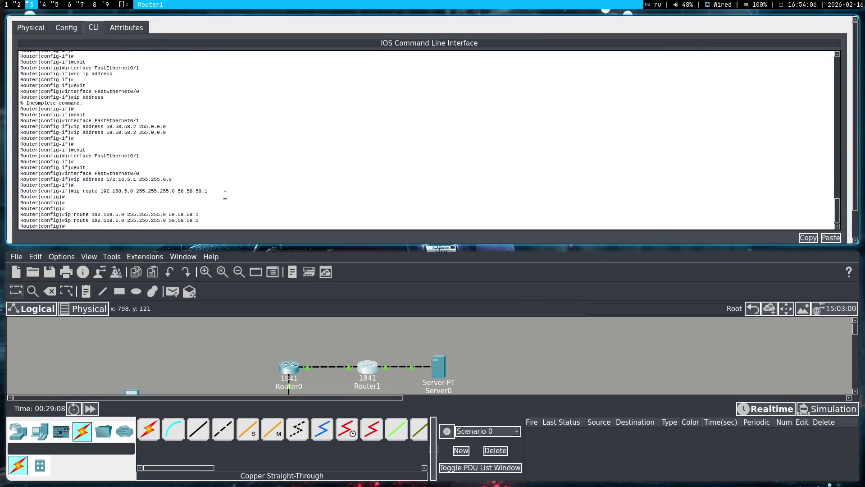
pyautogui.press('super+shift+c')
# Step: Add a simple PDU from PC0 to Server0
pyautogui.click(172, 54)
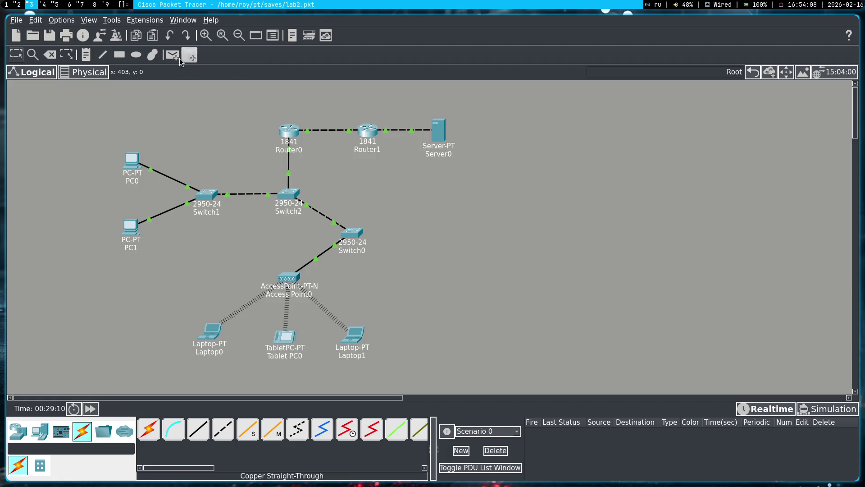
pyautogui.click(131, 160)
pyautogui.click(439, 131)
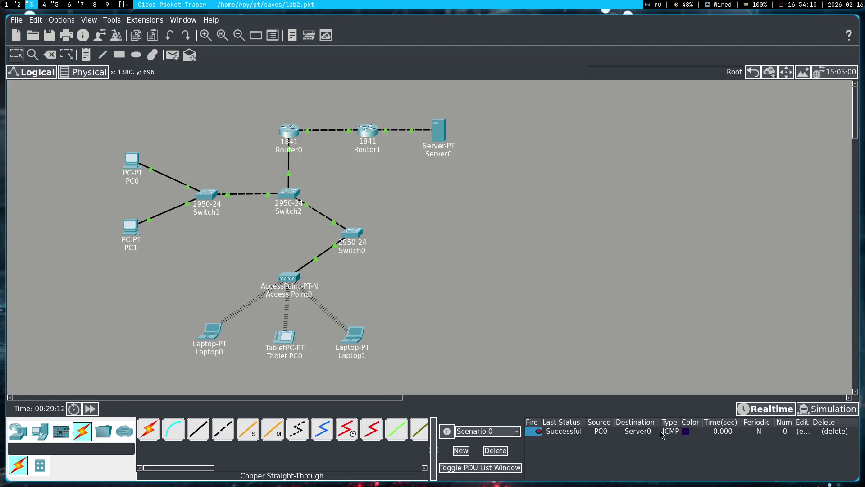
# Step: Play the PC0-to-Server0 ping in Simulation, inspect the PDU at Router1, then pause
pyautogui.click(819, 415)
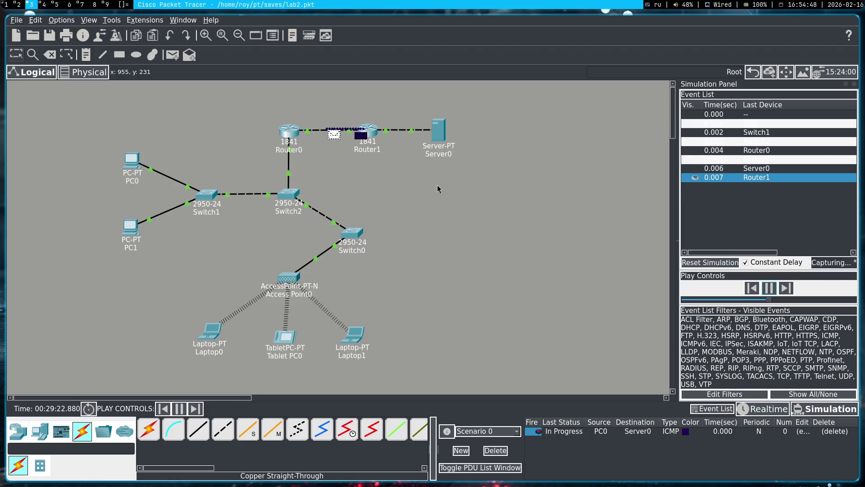
pyautogui.click(762, 159)
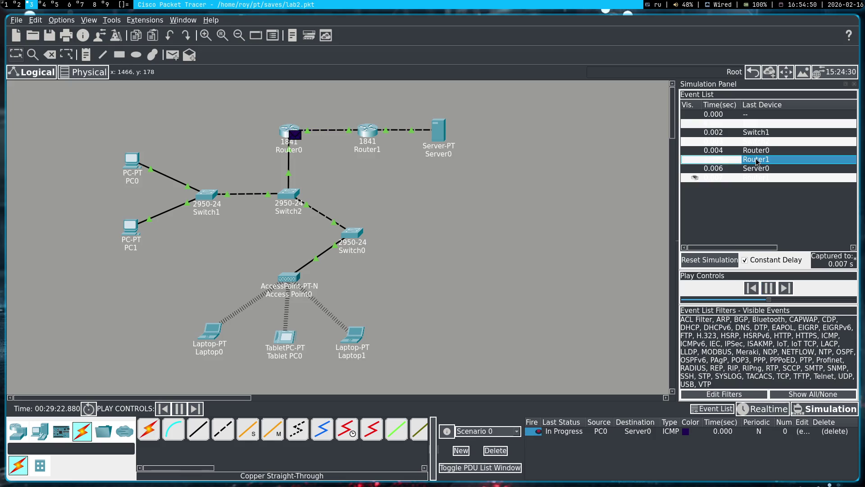
pyautogui.press('Escape')
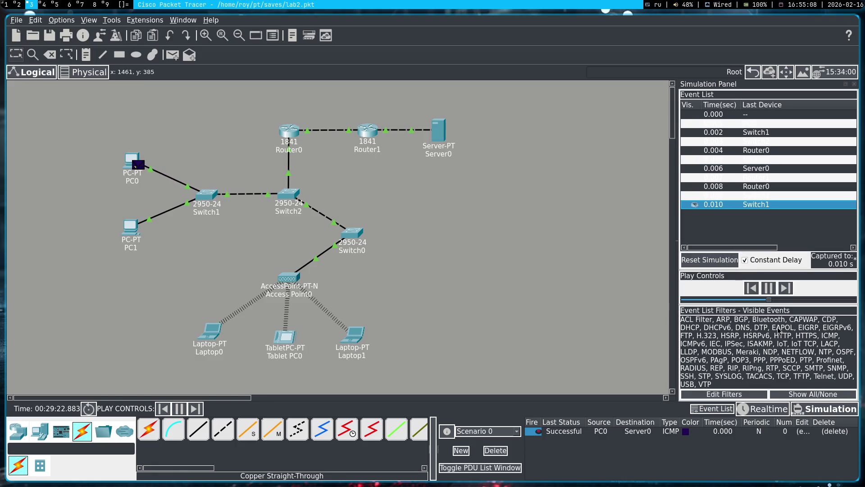
pyautogui.click(768, 288)
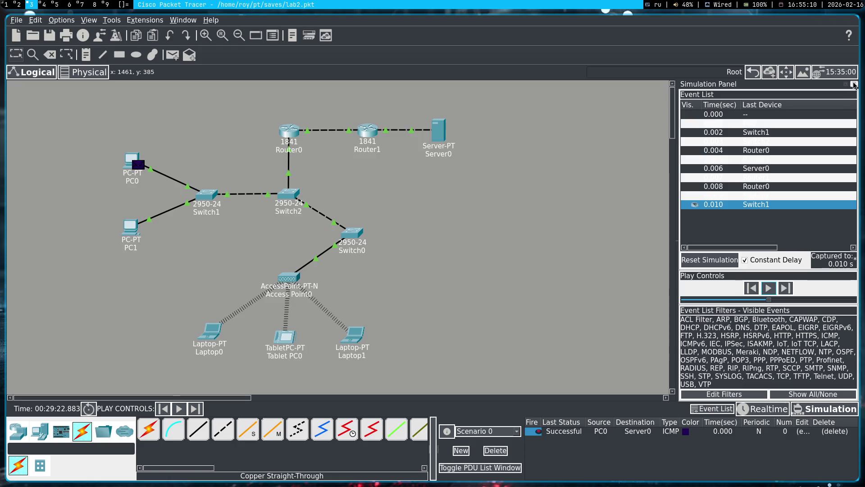
# Step: Return to Realtime mode and switch the Preferences colour scheme to Classic
pyautogui.click(854, 85)
pyautogui.click(835, 410)
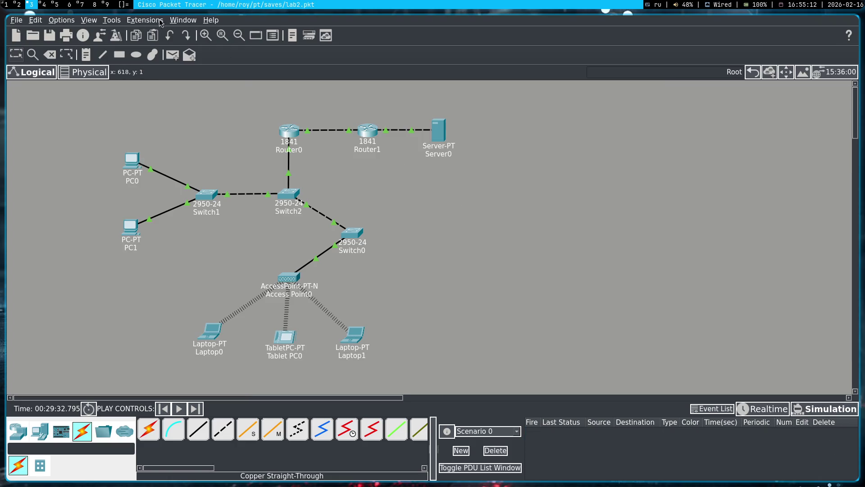
pyautogui.click(35, 20)
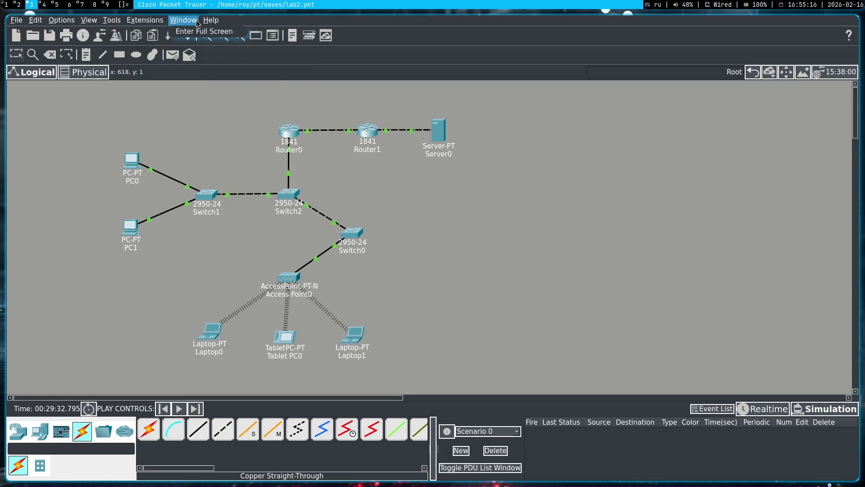
pyautogui.moveTo(208, 23)
pyautogui.moveTo(4, 20)
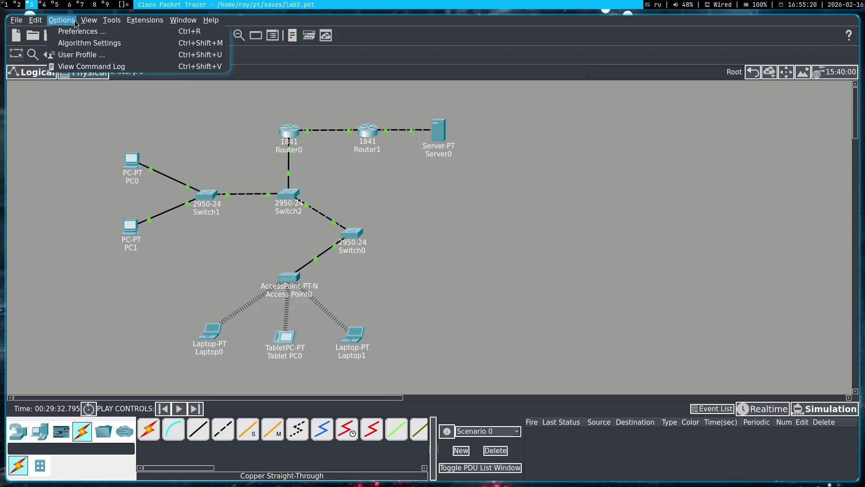
pyautogui.click(80, 32)
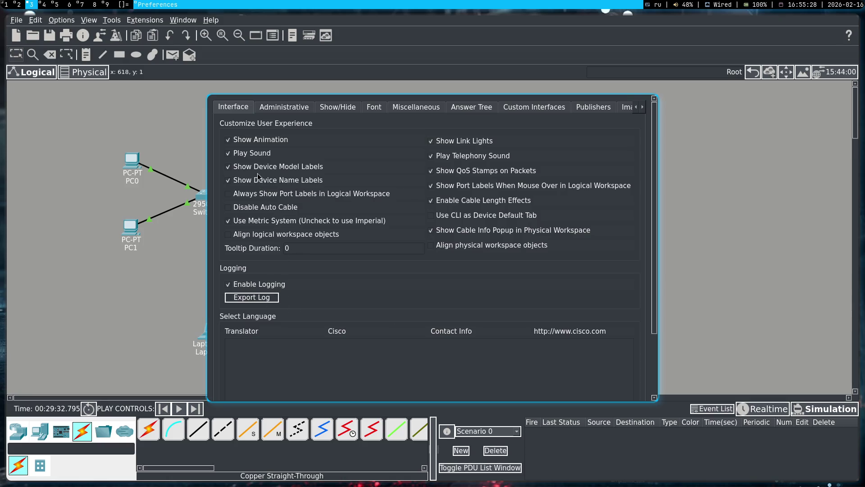
pyautogui.scroll(-5, 424, 315)
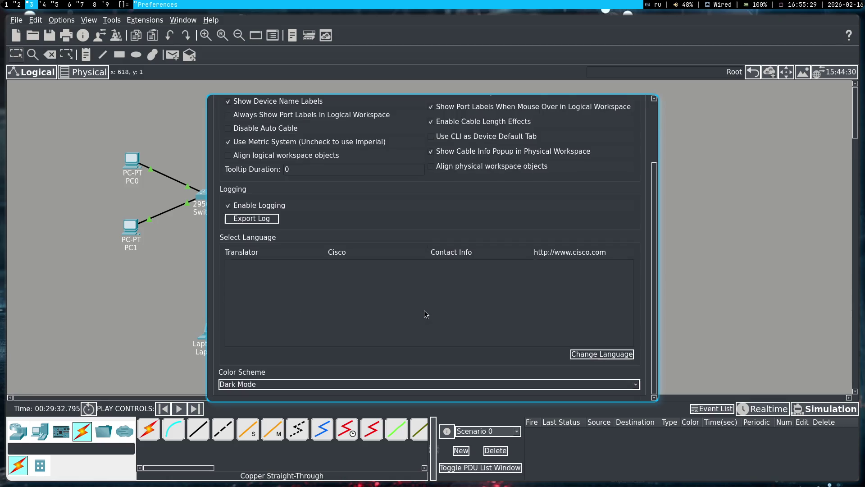
pyautogui.click(275, 384)
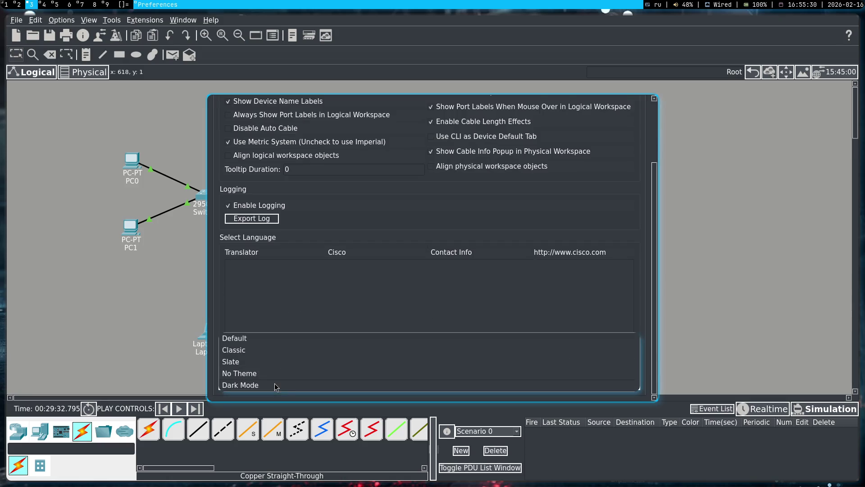
pyautogui.click(230, 351)
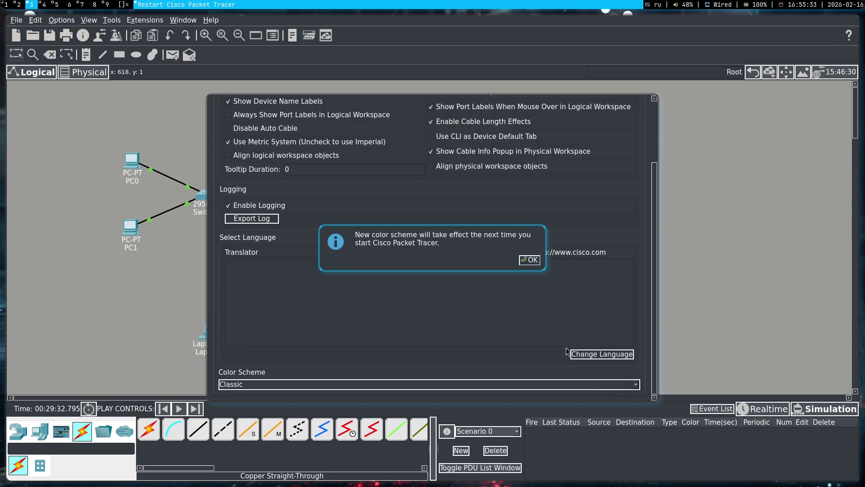
pyautogui.click(526, 260)
pyautogui.press('Escape')
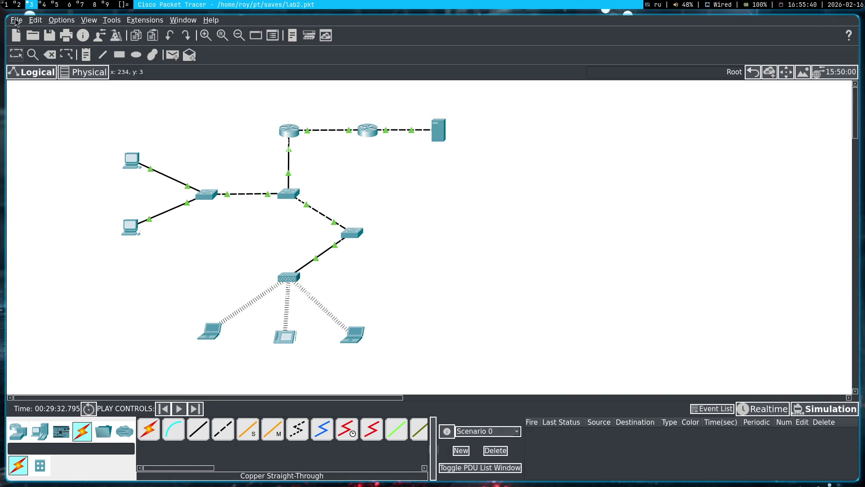
# Step: Change the colour scheme to Default in Preferences, then quit Packet Tracer
pyautogui.click(38, 21)
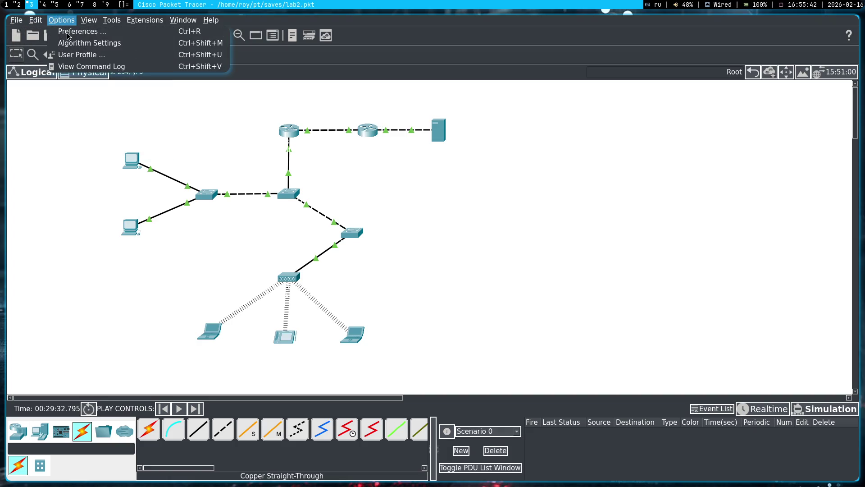
pyautogui.click(67, 32)
pyautogui.scroll(-5, 276, 350)
pyautogui.click(266, 384)
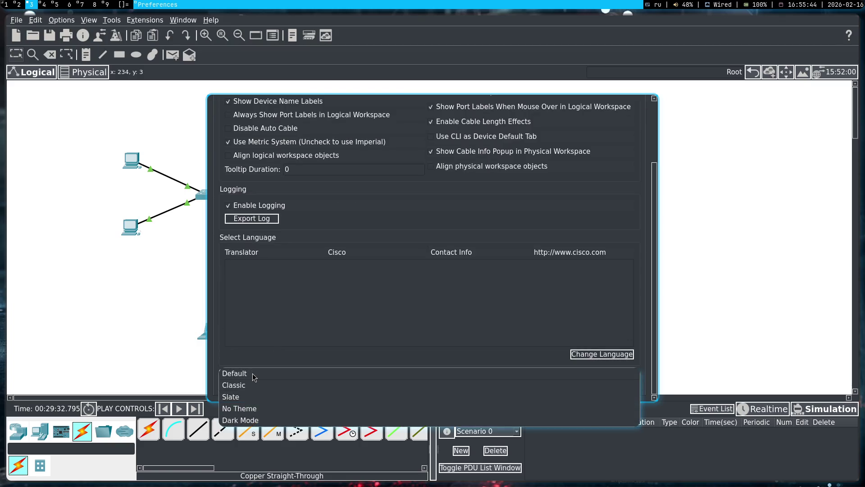
pyautogui.click(255, 372)
pyautogui.press('Return')
pyautogui.press('Escape')
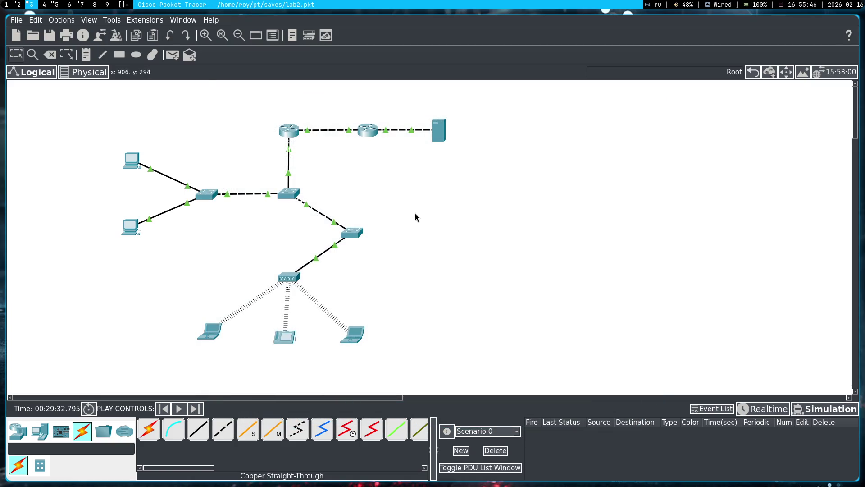
pyautogui.hotkey('ctrl', 'q')
pyautogui.click(470, 260)
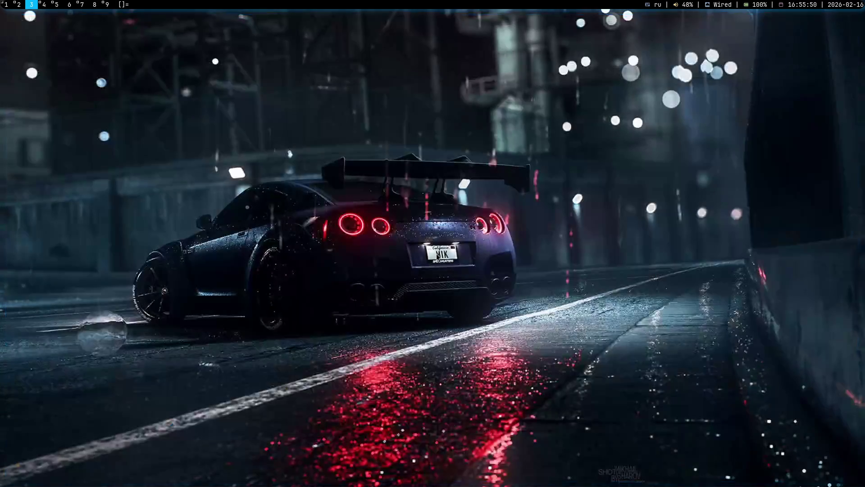
# Step: Launch Cisco Packet Tracer from rofi by searching 'cisc'
pyautogui.press('super+d')
pyautogui.write('сшысщ')
pyautogui.press('BackSpace')
pyautogui.press('BackSpace')
pyautogui.press('BackSpace')
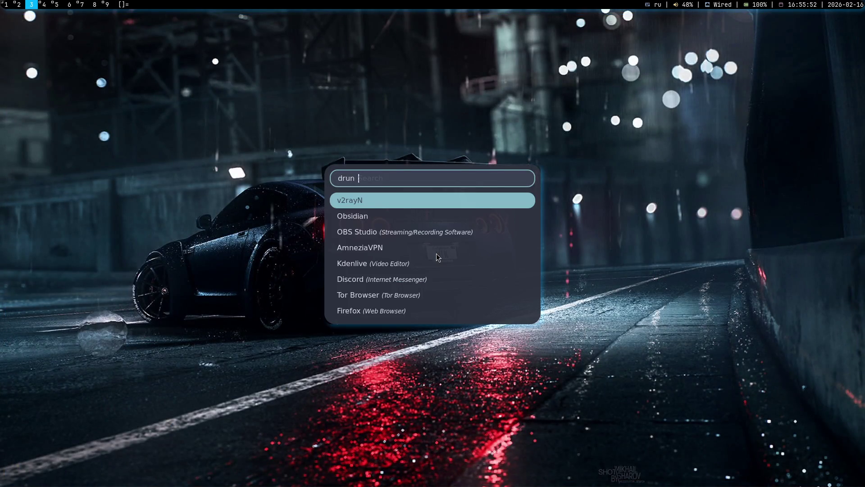
pyautogui.write('cisc')
pyautogui.press('Return')
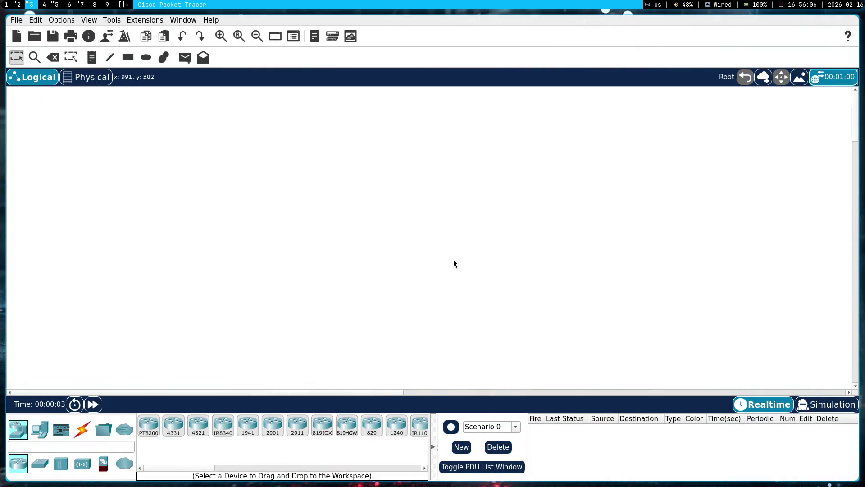
# Step: Open lab2.pkt from /home/roy/pt/saves and select its routers, switches and laptops
pyautogui.click(16, 20)
pyautogui.click(32, 41)
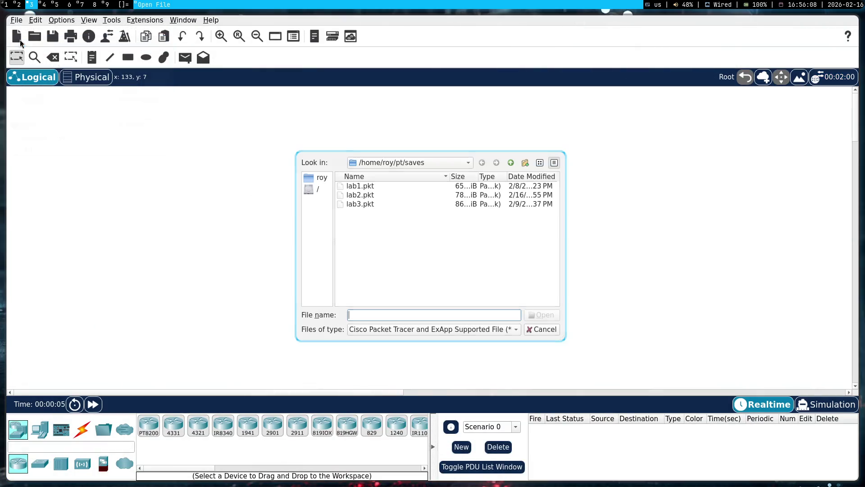
pyautogui.doubleClick(355, 195)
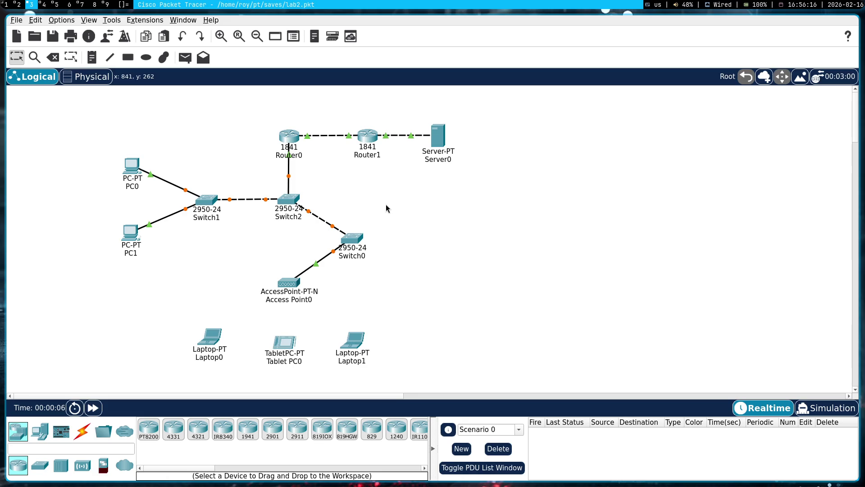
pyautogui.press('super+7')
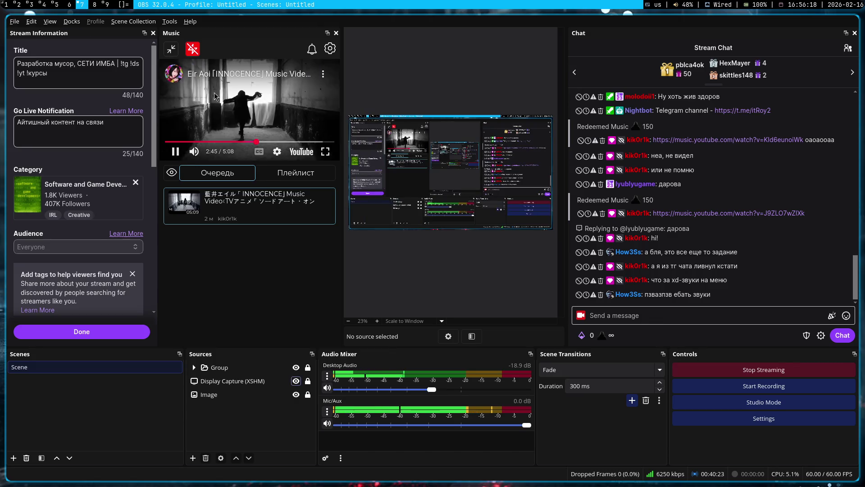
pyautogui.click(31, 4)
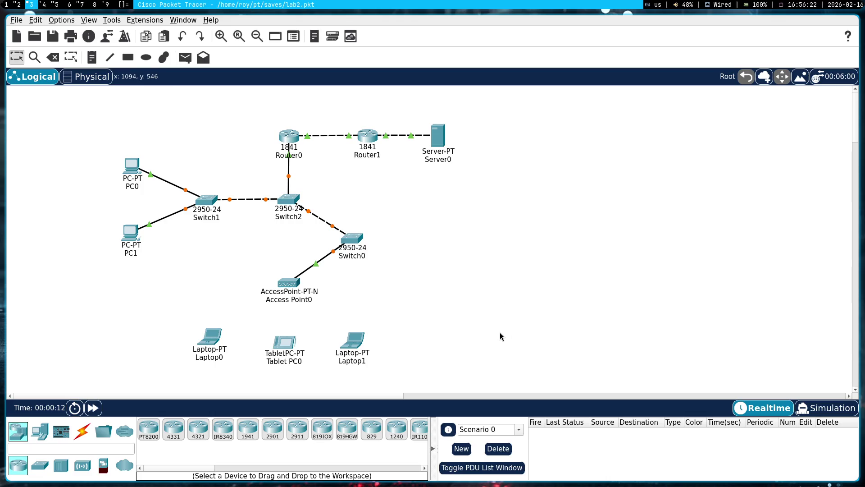
pyautogui.moveTo(525, 357); pyautogui.dragTo(167, 141)
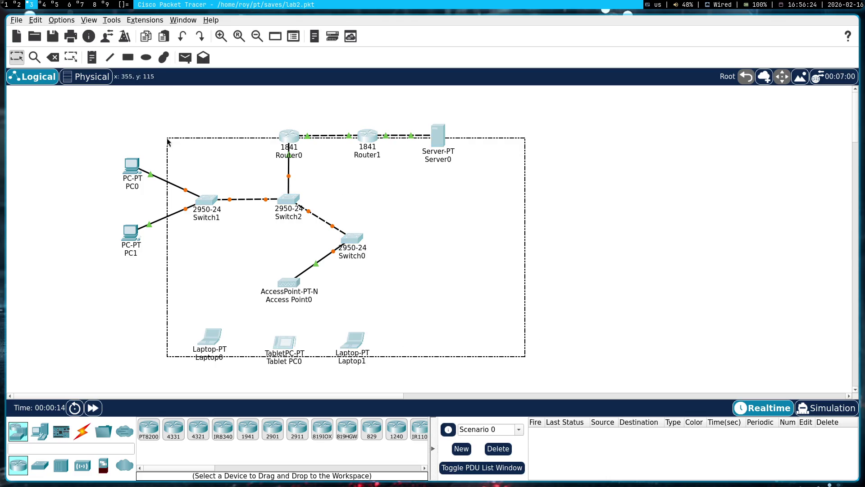
# Step: Select all lab2 devices and wait until links go green and wireless clients join Access Point0
pyautogui.moveTo(103, 111)
pyautogui.mouseDown()
pyautogui.moveTo(525, 363)
pyautogui.moveTo(588, 350)
pyautogui.mouseUp()
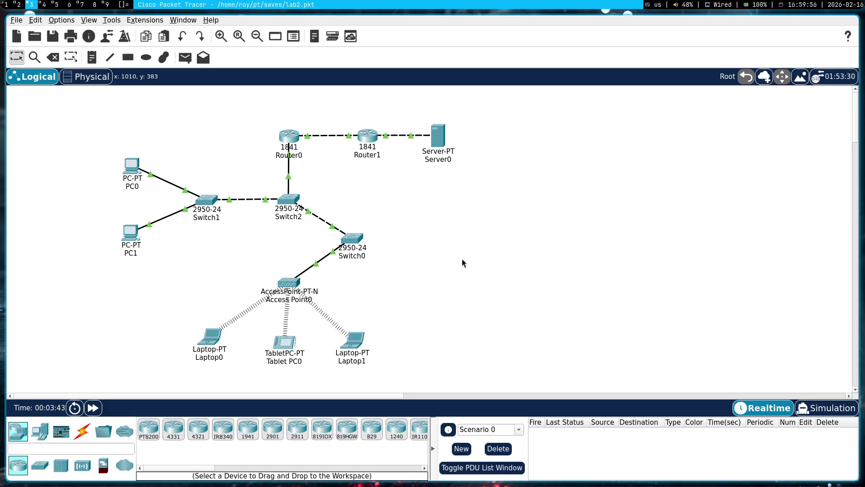
pyautogui.moveTo(516, 358)
pyautogui.mouseDown()
pyautogui.moveTo(188, 170)
pyautogui.moveTo(165, 125)
pyautogui.mouseUp()
# Step: Answer Yes to save lab2, then open lab3.pkt with its two WRT300N chains
pyautogui.click(16, 20)
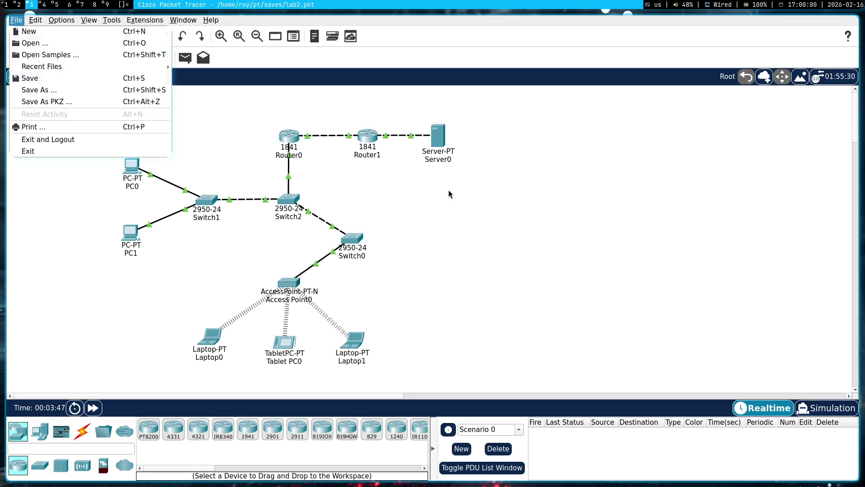
pyautogui.press('Escape')
pyautogui.click(16, 20)
pyautogui.click(27, 52)
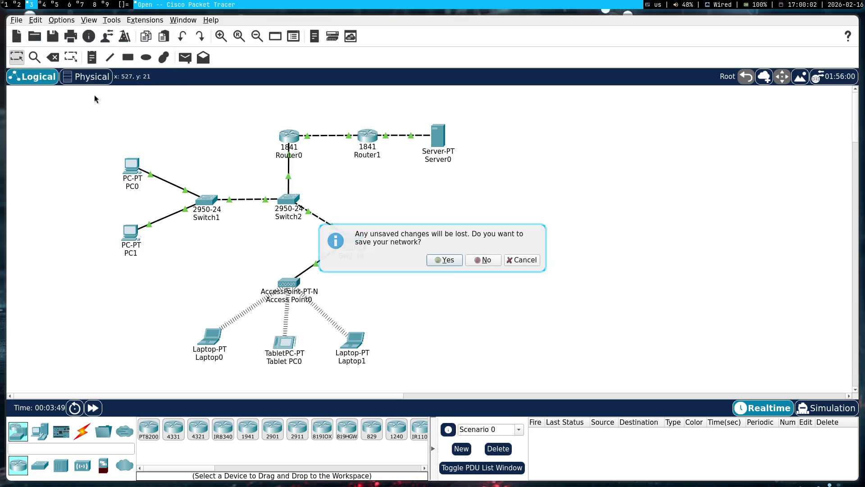
pyautogui.click(451, 264)
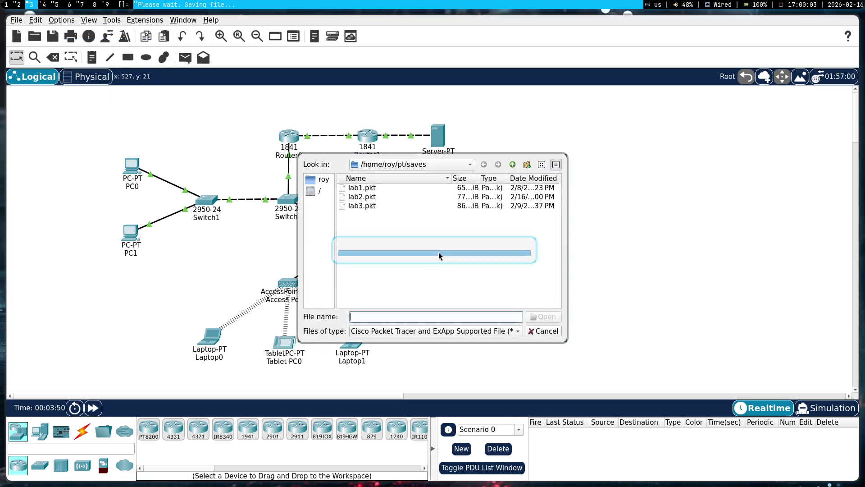
pyautogui.doubleClick(371, 207)
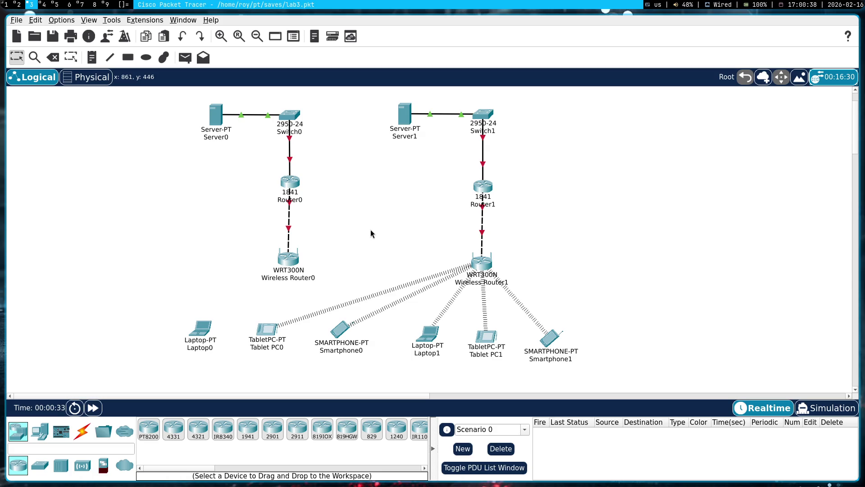
pyautogui.click(57, 5)
pyautogui.click(79, 6)
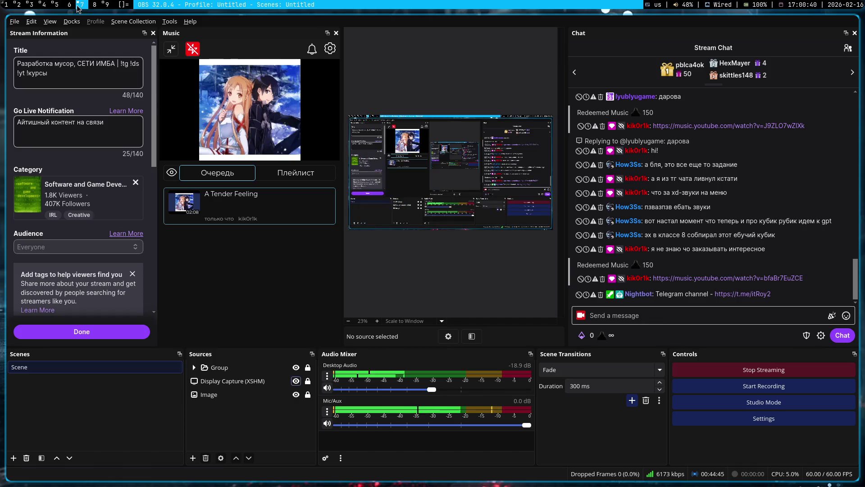
pyautogui.click(30, 5)
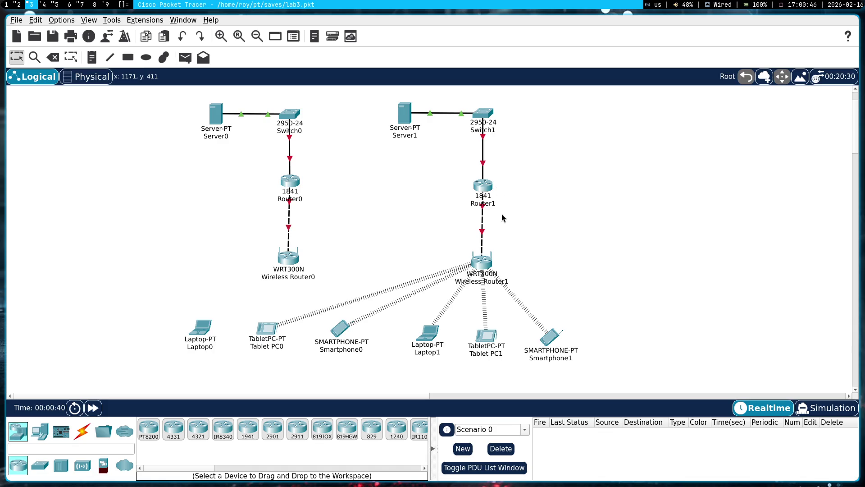
# Step: Scroll through the opening of Lab 3's wireless-security theory in the PDF
pyautogui.press('super+2')
pyautogui.scroll(-10, 466, 298)
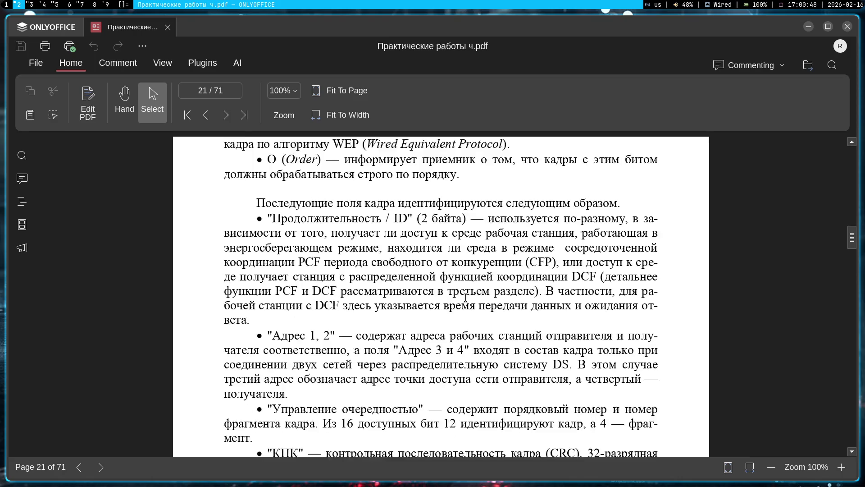
pyautogui.scroll(-20, 465, 298)
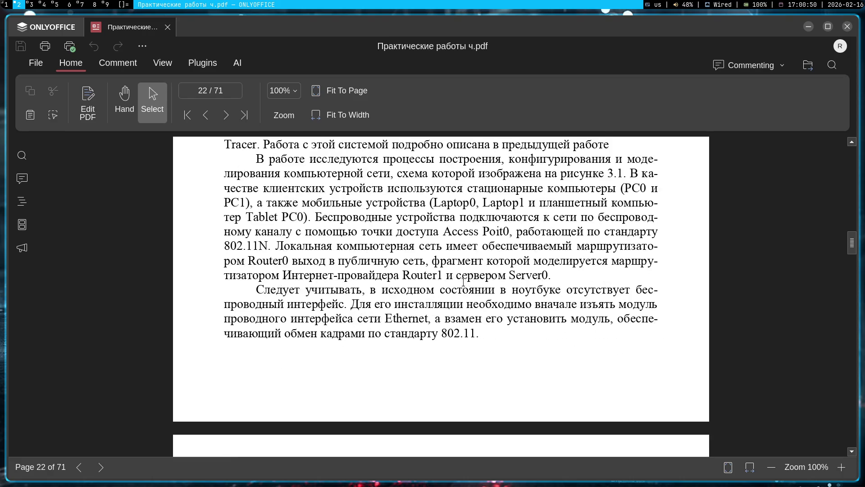
pyautogui.scroll(-5, 463, 283)
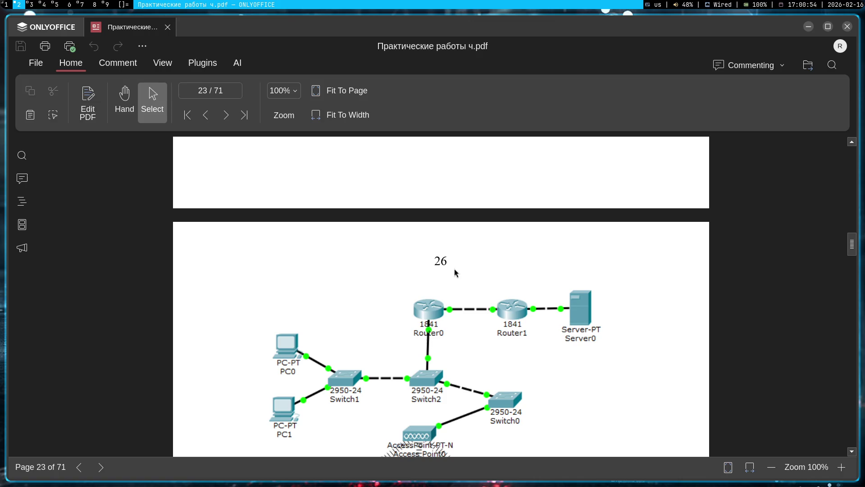
pyautogui.scroll(-13, 613, 246)
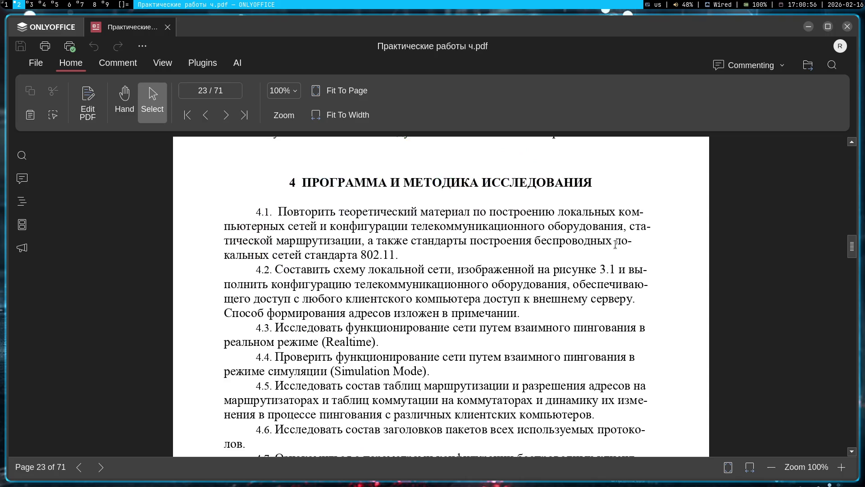
pyautogui.scroll(8, 591, 232)
pyautogui.scroll(3, 591, 232)
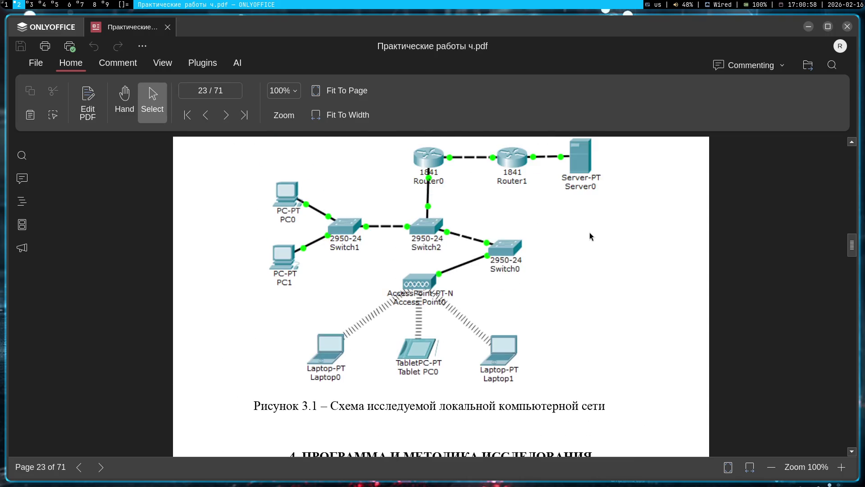
pyautogui.scroll(-15, 588, 231)
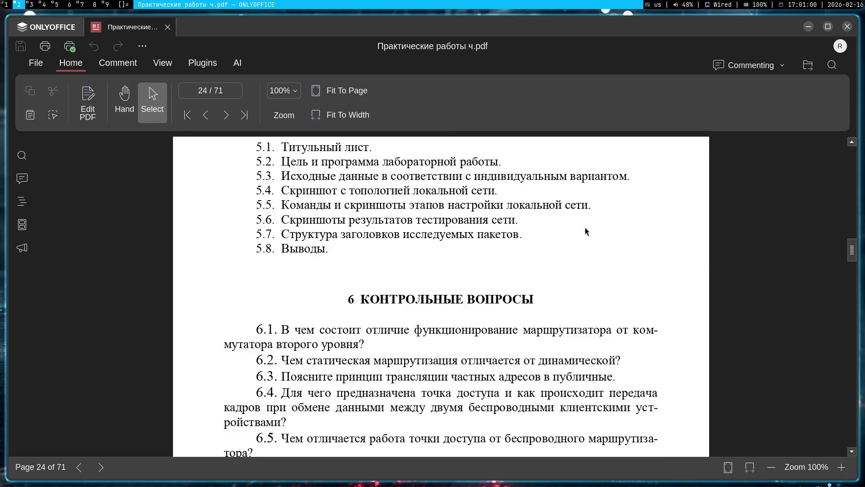
pyautogui.scroll(-20, 585, 227)
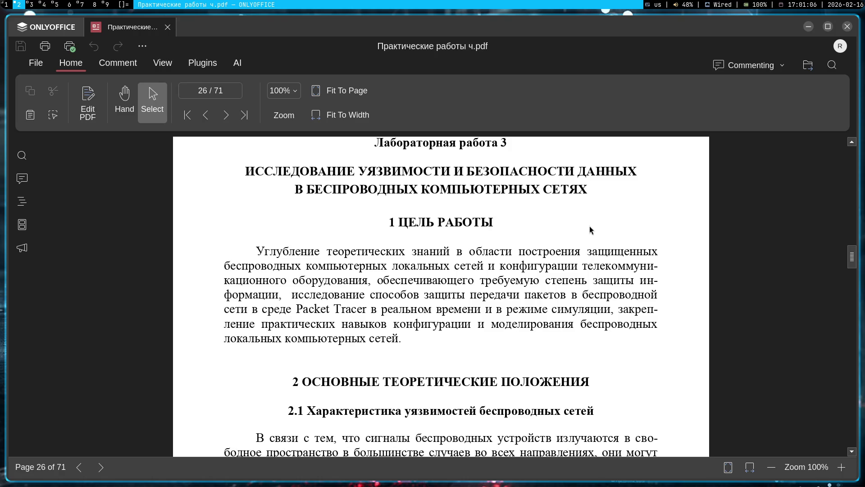
pyautogui.scroll(-10, 591, 229)
pyautogui.scroll(-9, 592, 224)
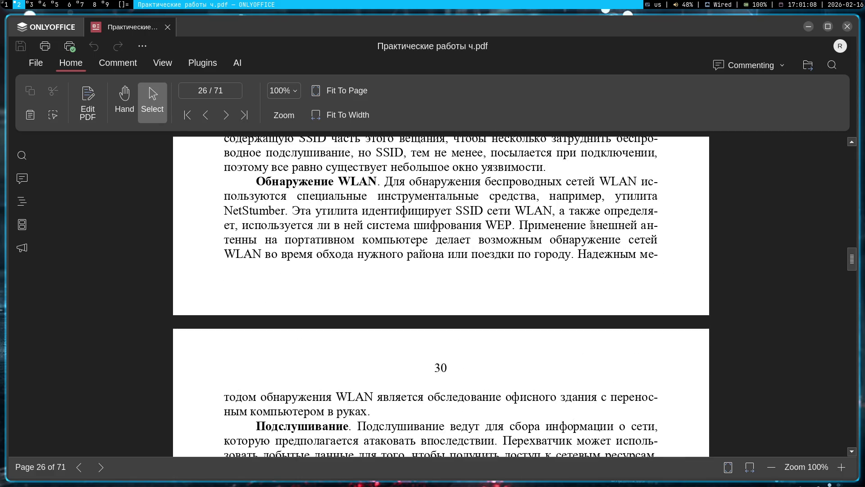
pyautogui.scroll(-13, 591, 225)
pyautogui.scroll(-15, 594, 224)
pyautogui.scroll(-9, 603, 224)
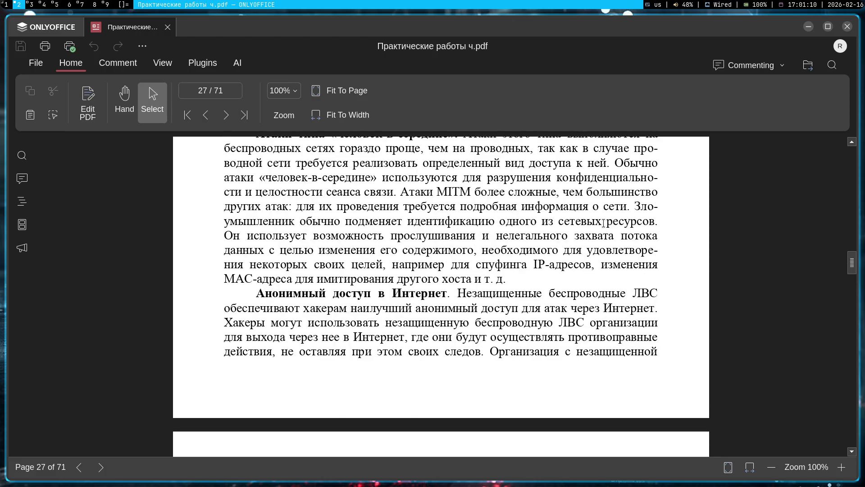
pyautogui.scroll(-20, 603, 224)
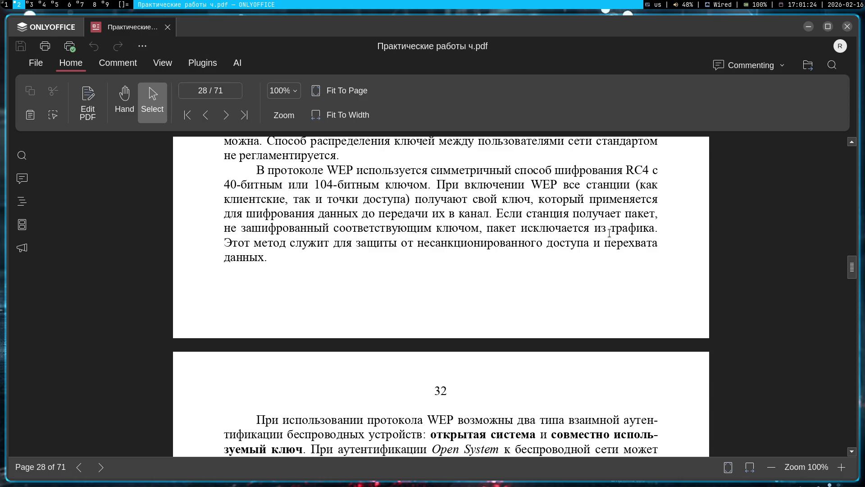
# Step: Read the page 27 section on wireless attacks like DoS and man-in-the-middle
pyautogui.scroll(-5, 609, 233)
pyautogui.scroll(10, 612, 234)
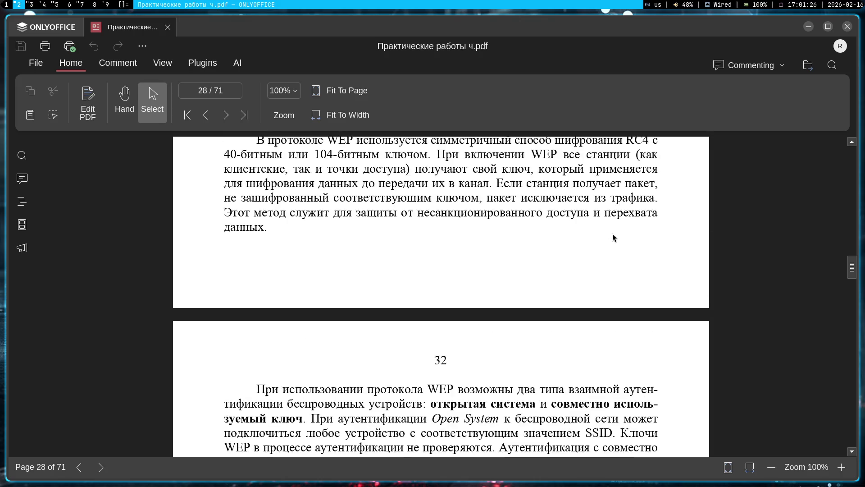
pyautogui.scroll(15, 619, 255)
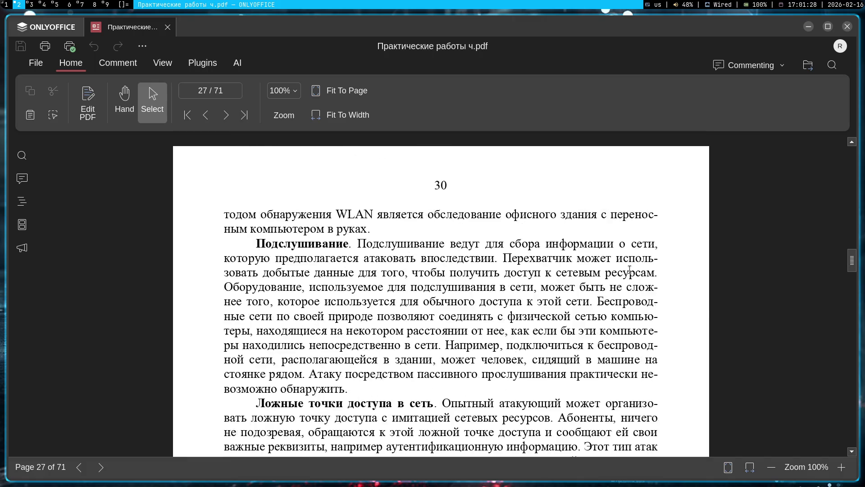
pyautogui.scroll(10, 629, 269)
pyautogui.scroll(-2, 629, 268)
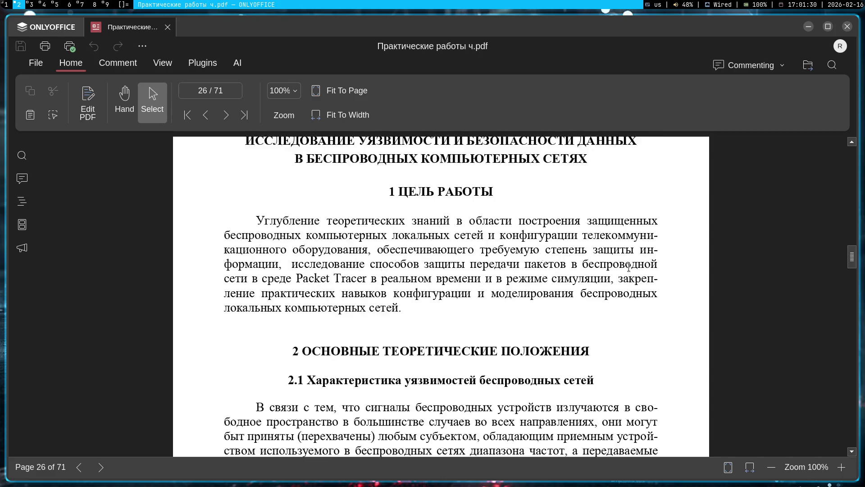
pyautogui.scroll(1, 628, 267)
pyautogui.scroll(-15, 629, 267)
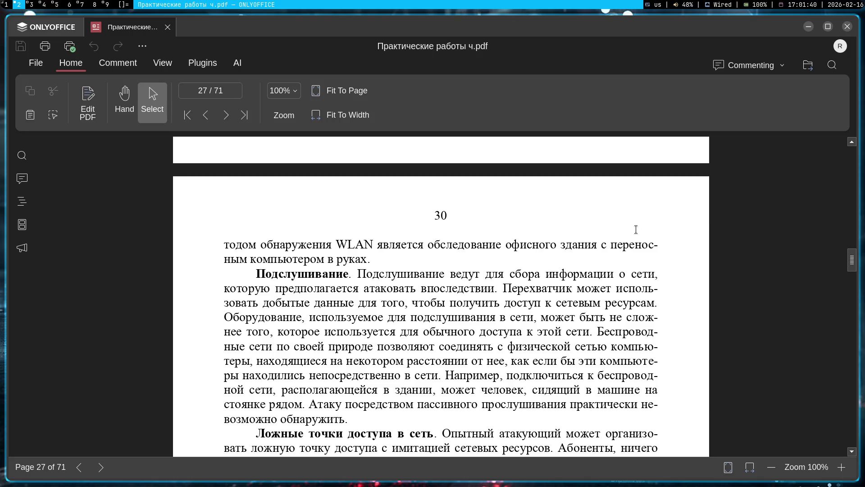
pyautogui.scroll(-3, 636, 230)
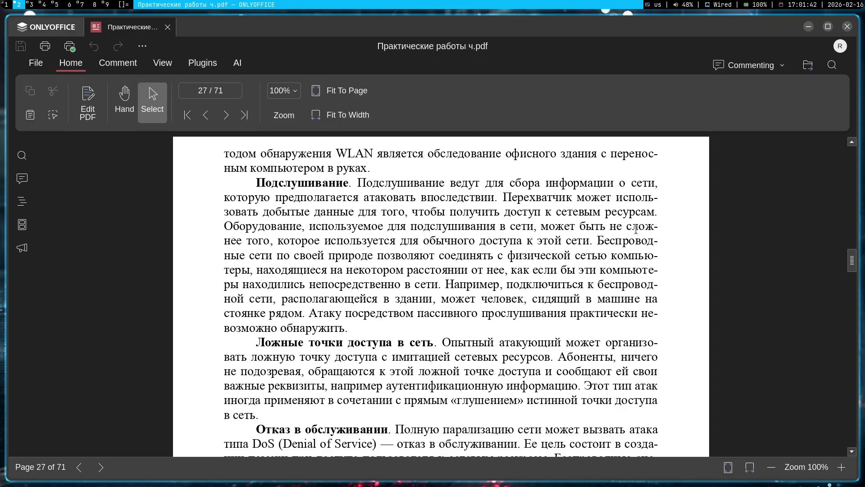
pyautogui.scroll(-6, 636, 229)
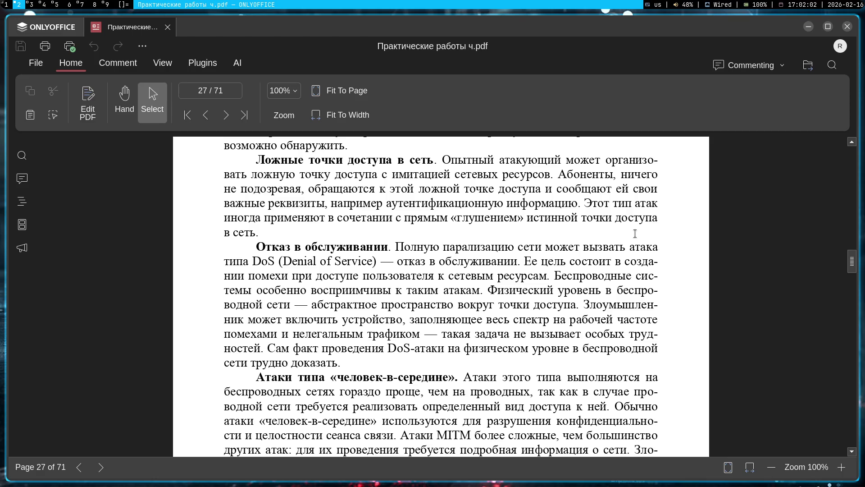
pyautogui.click(82, 5)
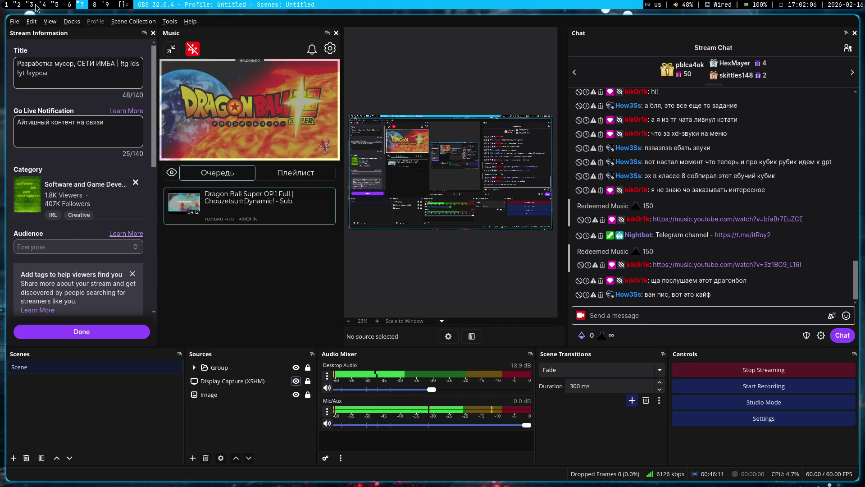
# Step: Switch from OBS to the Lab3 Packet Tracer topology to view both router chains
pyautogui.click(30, 5)
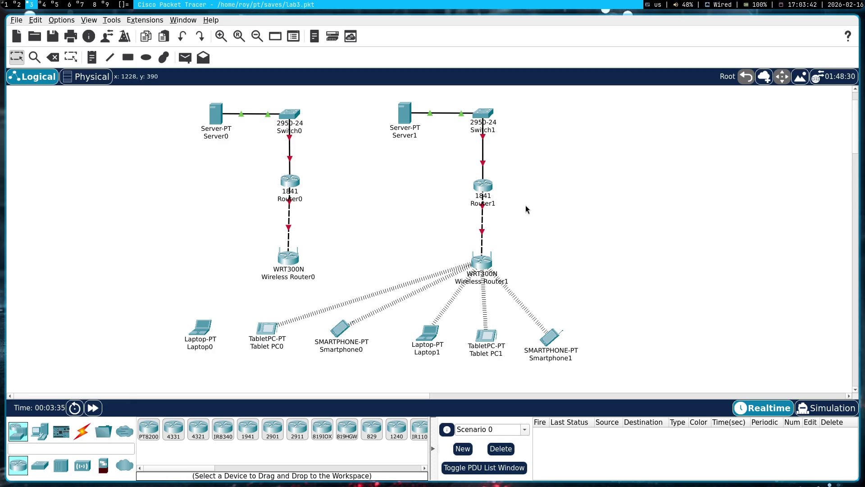
pyautogui.press('super+2')
# Step: Scroll the PDF back to page 26, the 'Лабораторная работа 3' heading and section 2.1
pyautogui.scroll(-15, 529, 193)
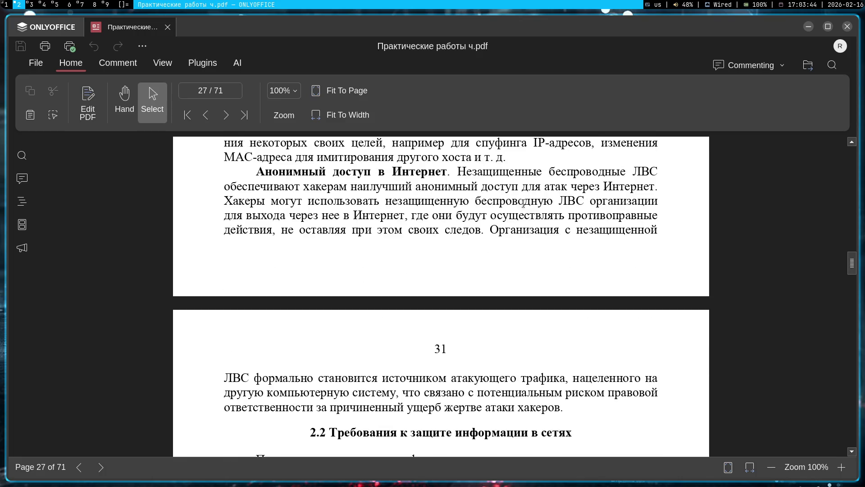
pyautogui.scroll(-15, 527, 207)
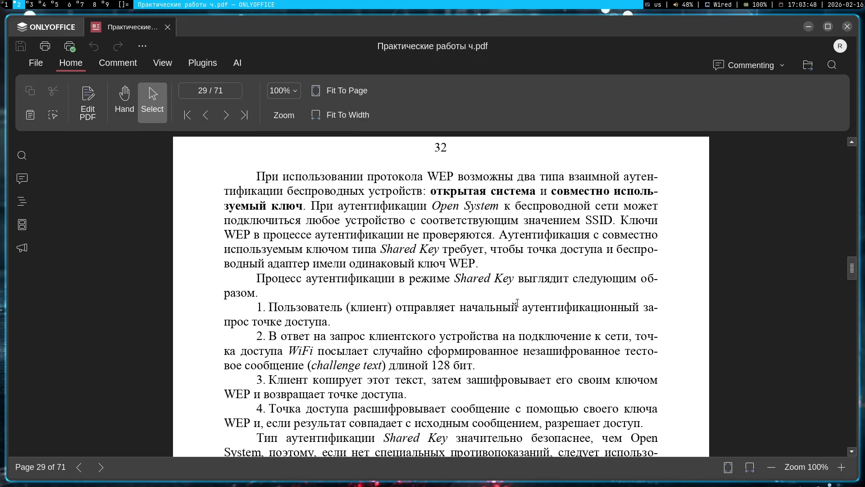
pyautogui.scroll(10, 510, 287)
pyautogui.scroll(20, 510, 286)
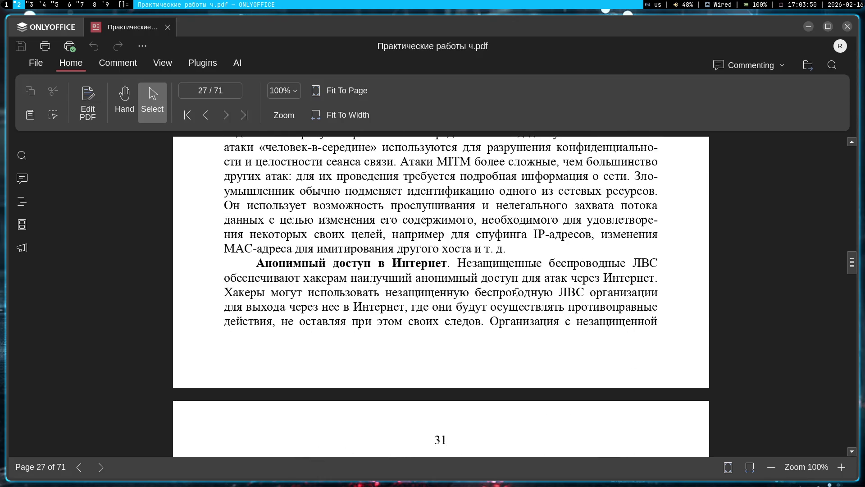
pyautogui.scroll(10, 532, 316)
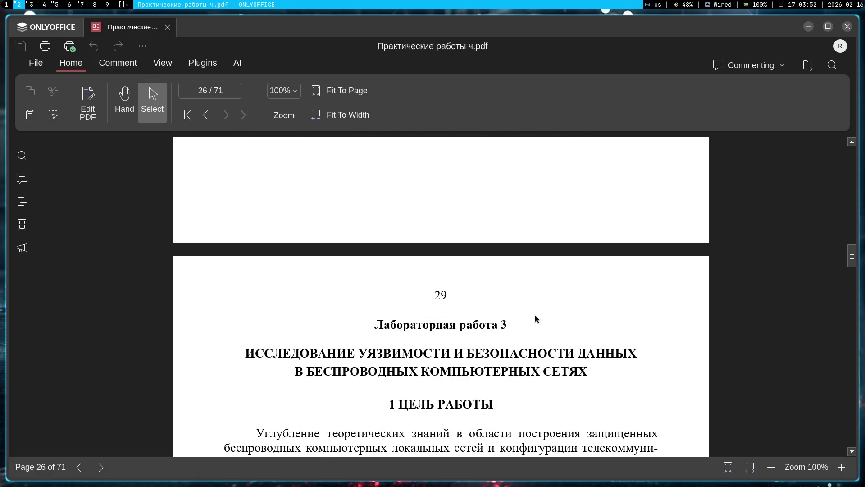
pyautogui.scroll(10, 523, 301)
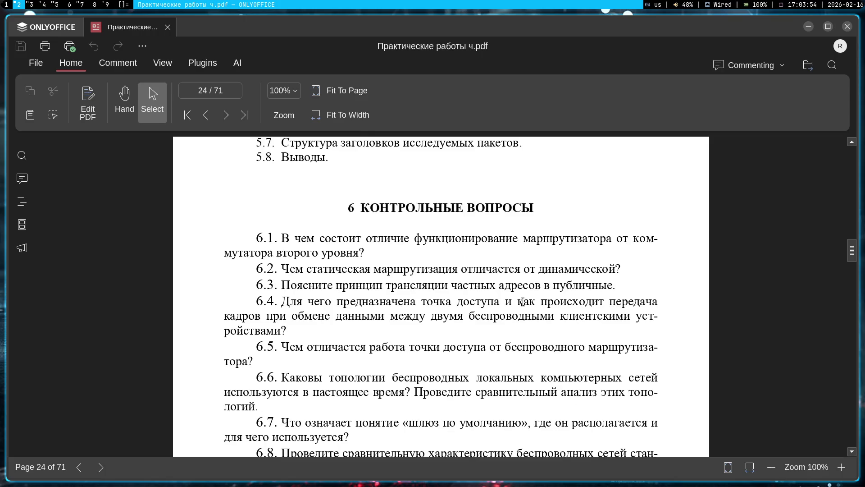
pyautogui.scroll(-4, 518, 312)
pyautogui.scroll(10, 518, 312)
pyautogui.scroll(-20, 514, 323)
pyautogui.scroll(-15, 395, 292)
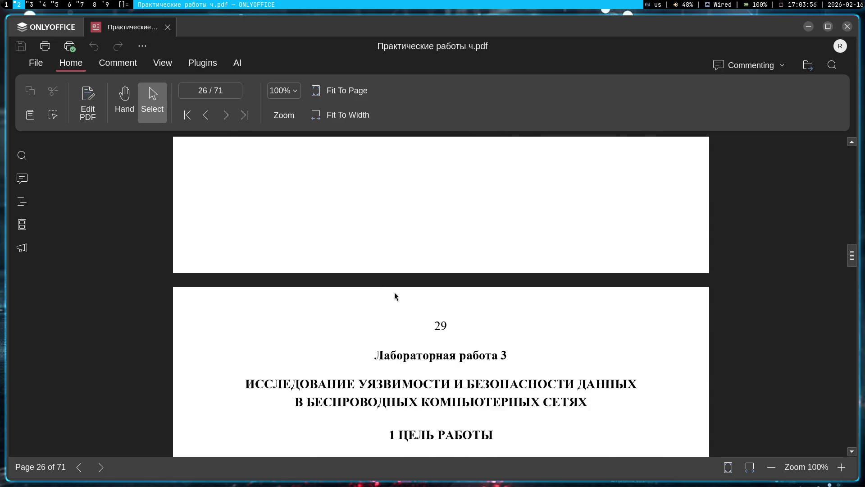
pyautogui.scroll(-5, 396, 287)
pyautogui.scroll(-3, 395, 287)
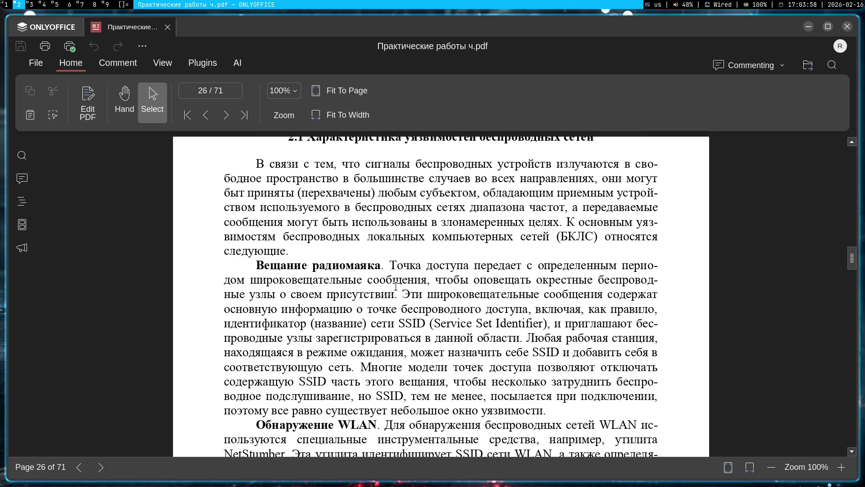
pyautogui.scroll(10, 396, 287)
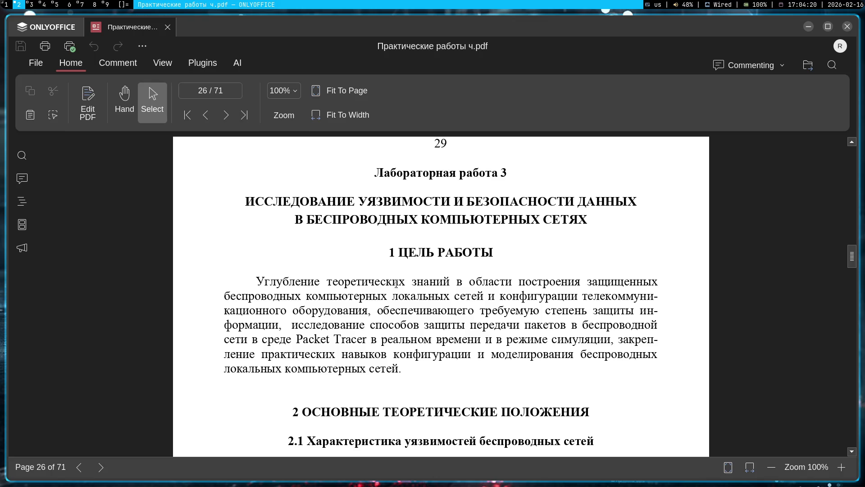
pyautogui.click(6, 4)
# Step: Select and scroll through Gemini's address checklist for the PCs, routers and server
pyautogui.moveTo(668, 342); pyautogui.dragTo(341, 157)
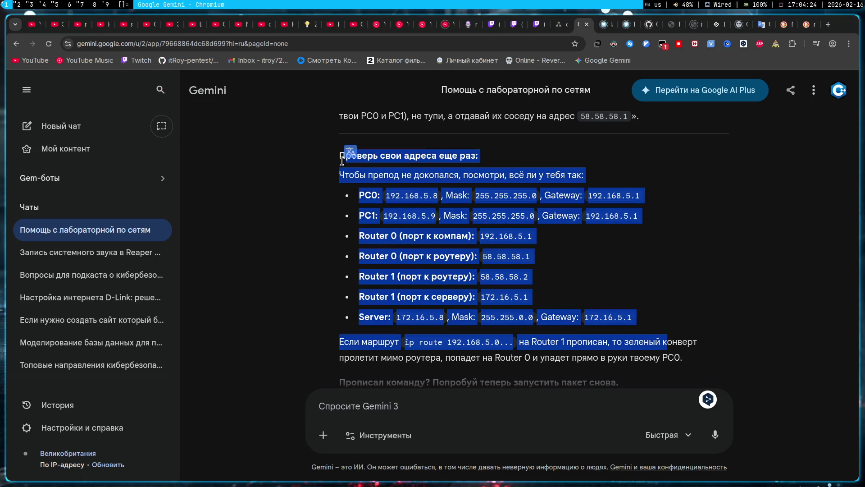
pyautogui.click(473, 234)
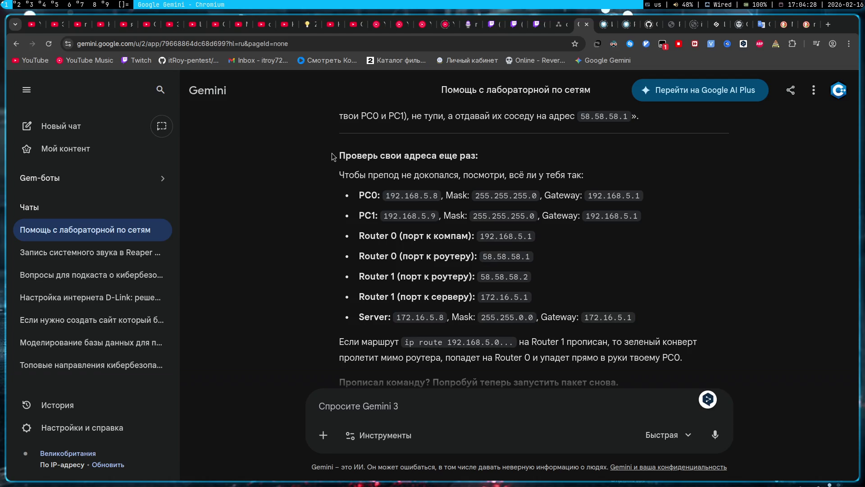
pyautogui.scroll(-1, 332, 153)
pyautogui.scroll(1, 332, 153)
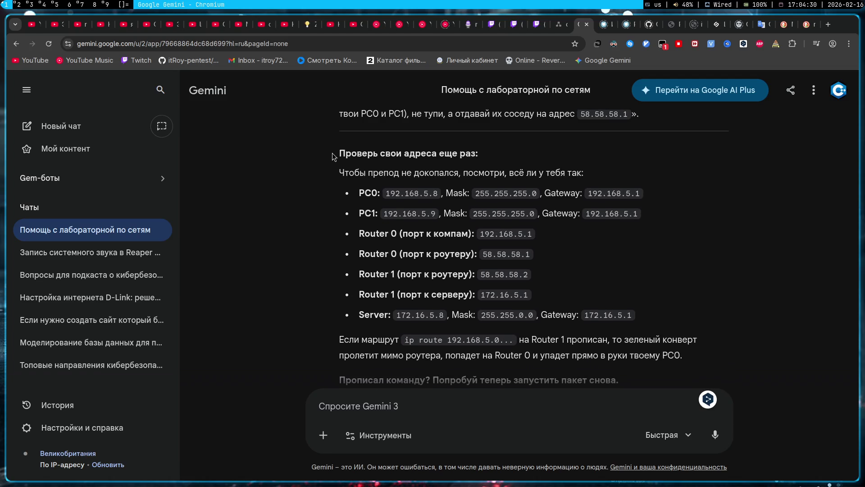
pyautogui.scroll(2, 333, 156)
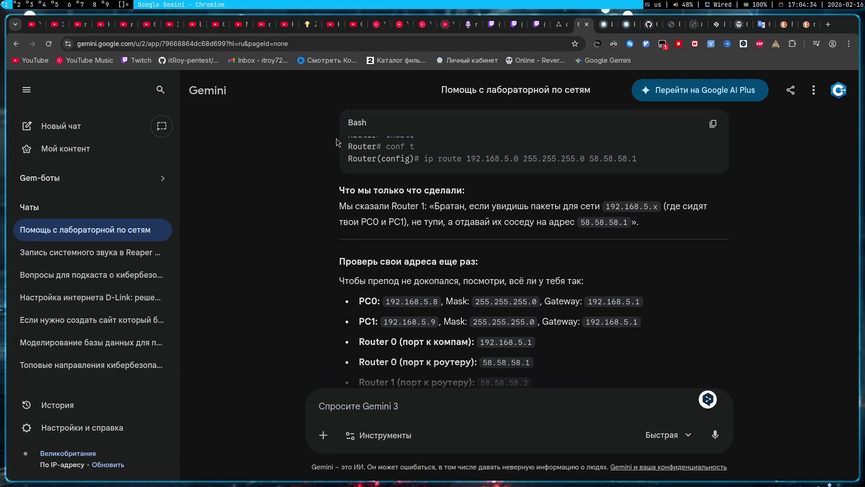
pyautogui.scroll(-3, 337, 139)
pyautogui.scroll(6, 331, 153)
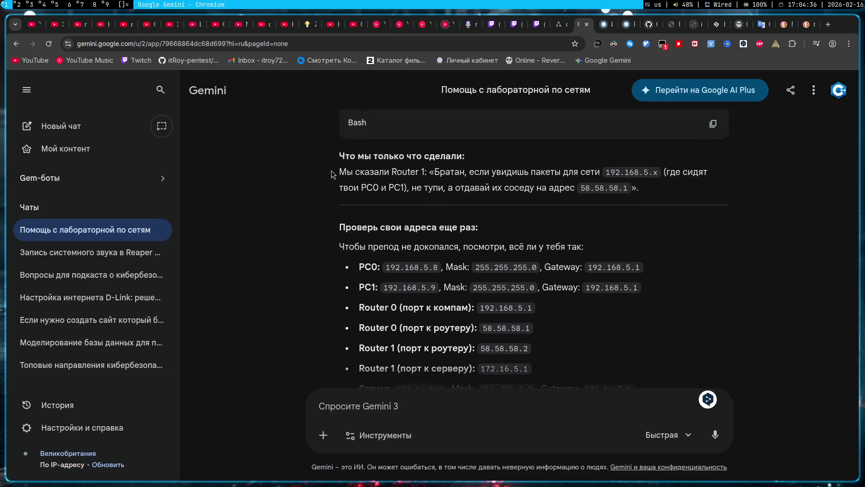
pyautogui.scroll(5, 332, 181)
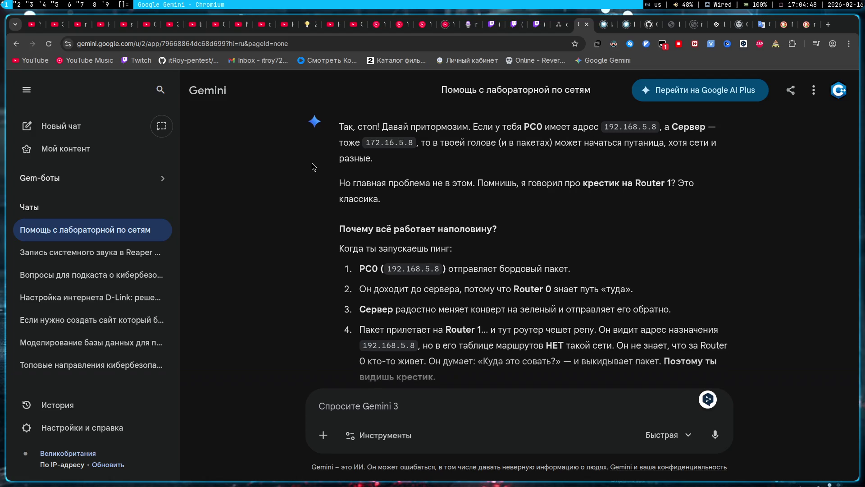
pyautogui.scroll(-15, 312, 163)
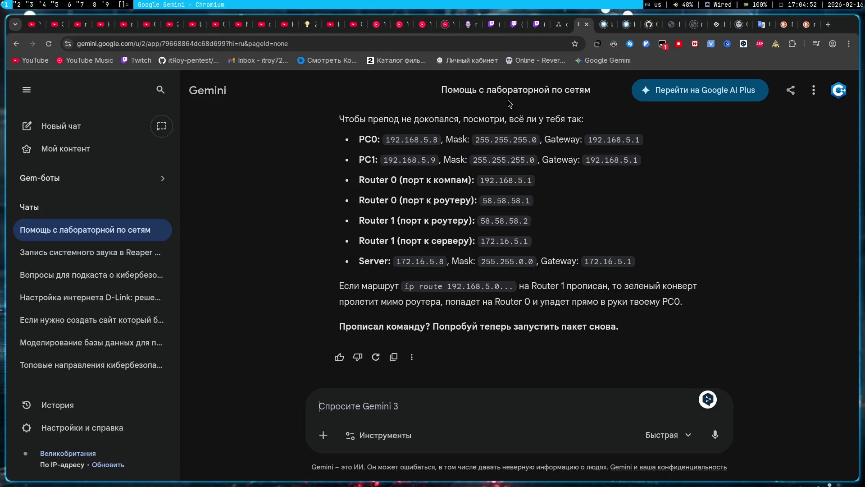
pyautogui.click(81, 5)
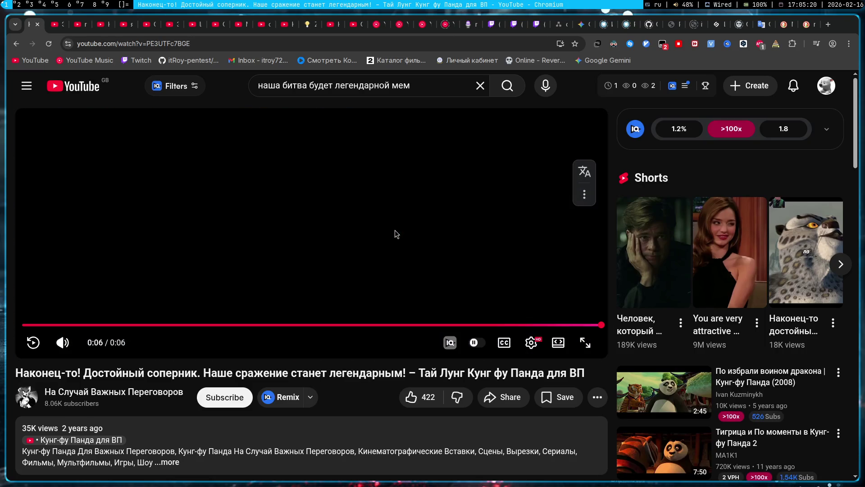
# Step: Check OBS, then return from YouTube to the 'Помощь с лабораторной по сетям' Gemini chat
pyautogui.press('super+7')
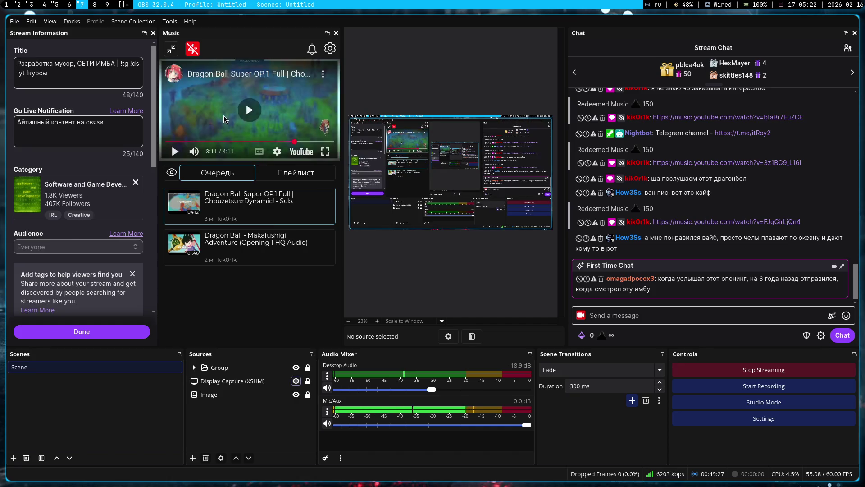
pyautogui.press('super+1')
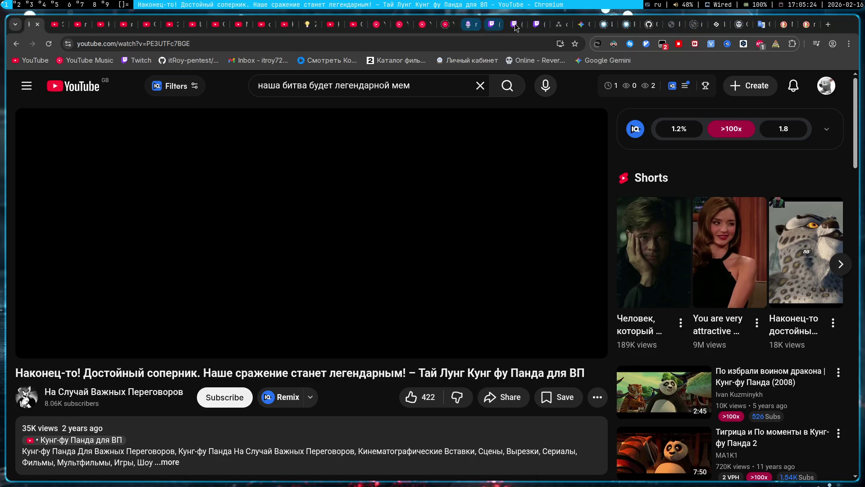
pyautogui.click(580, 30)
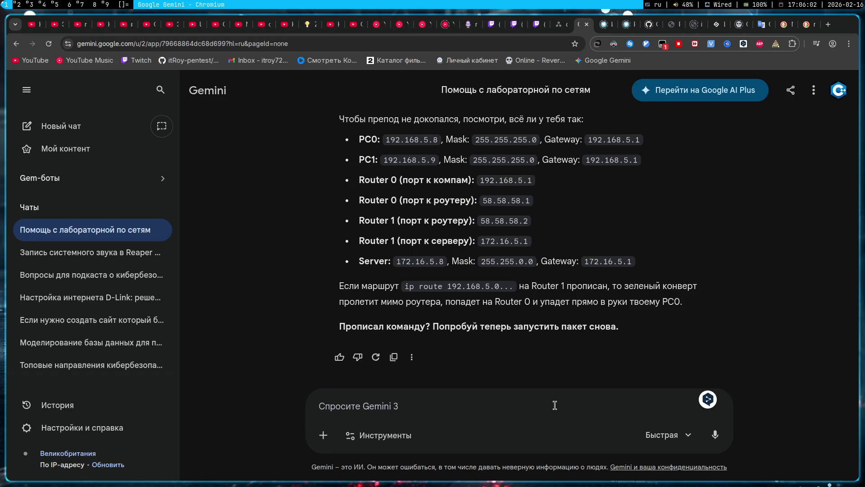
pyautogui.click(83, 7)
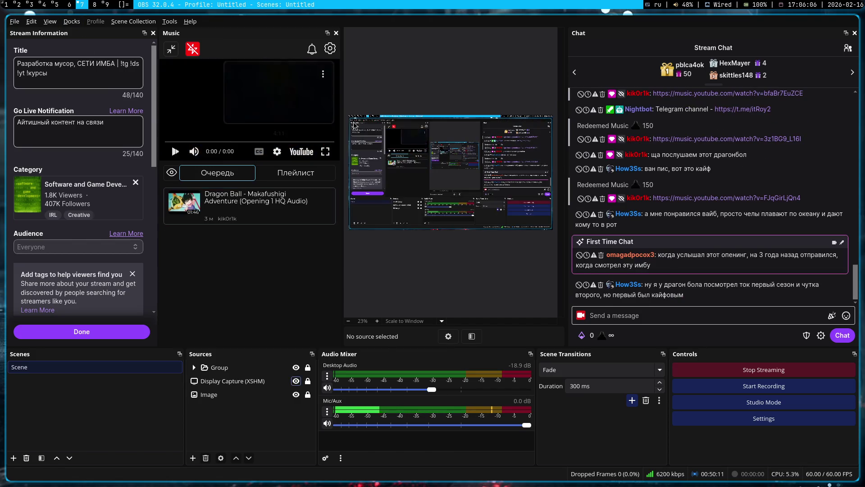
pyautogui.click(3, 4)
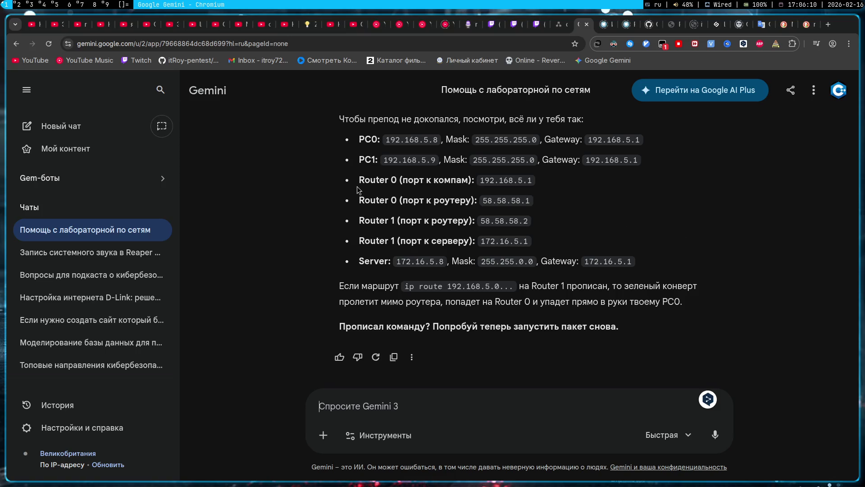
pyautogui.press('super+7')
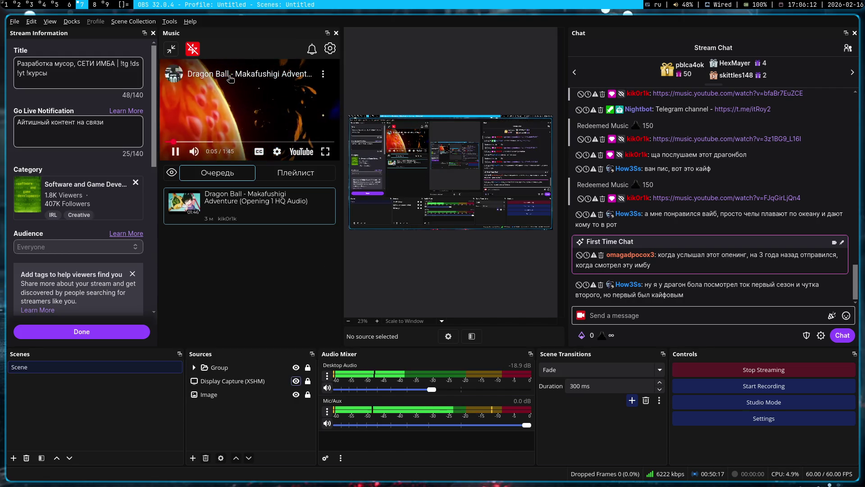
pyautogui.press('super+1')
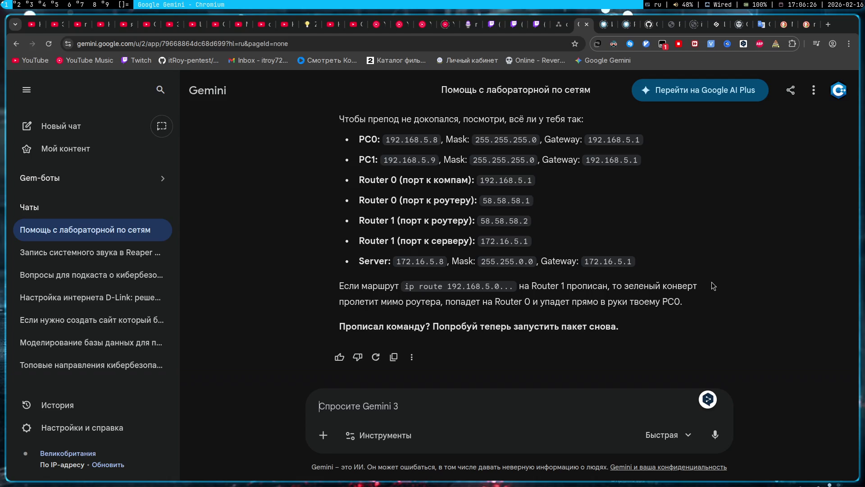
pyautogui.click(428, 408)
# Step: Send Gemini the request 'давай теперь 3 лабу', then stop the answer being generated
pyautogui.write('давай теперь 3 лабу')
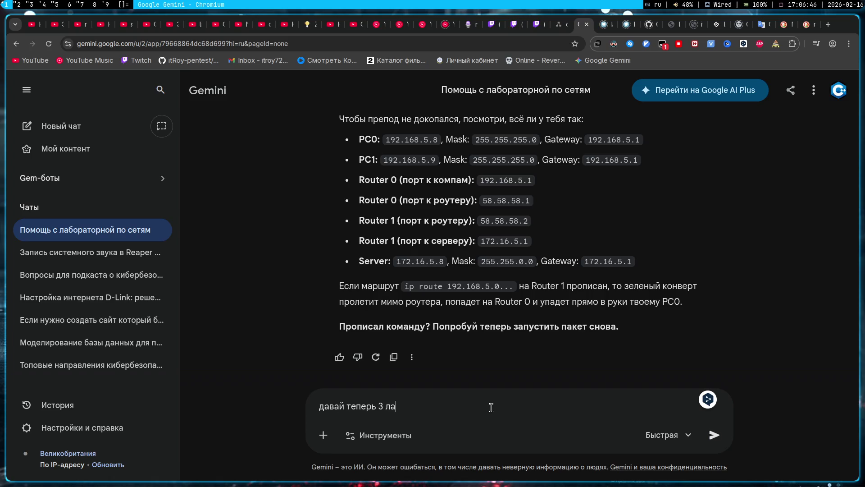
pyautogui.press('Return')
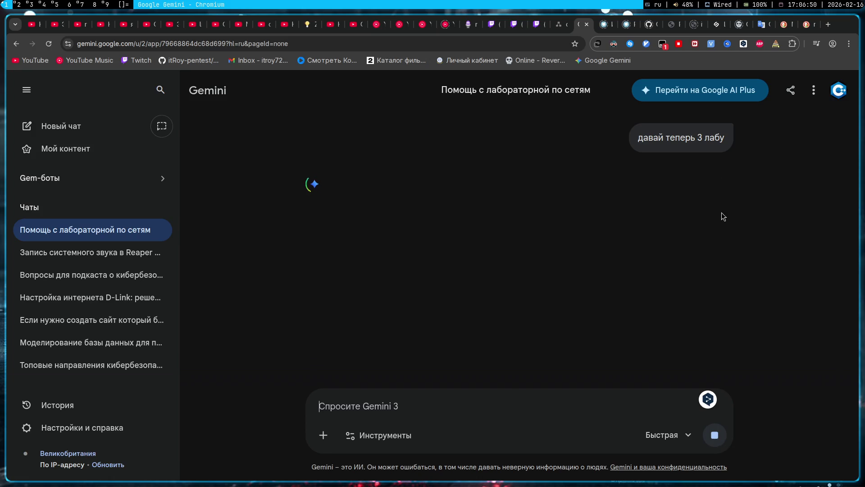
pyautogui.click(714, 435)
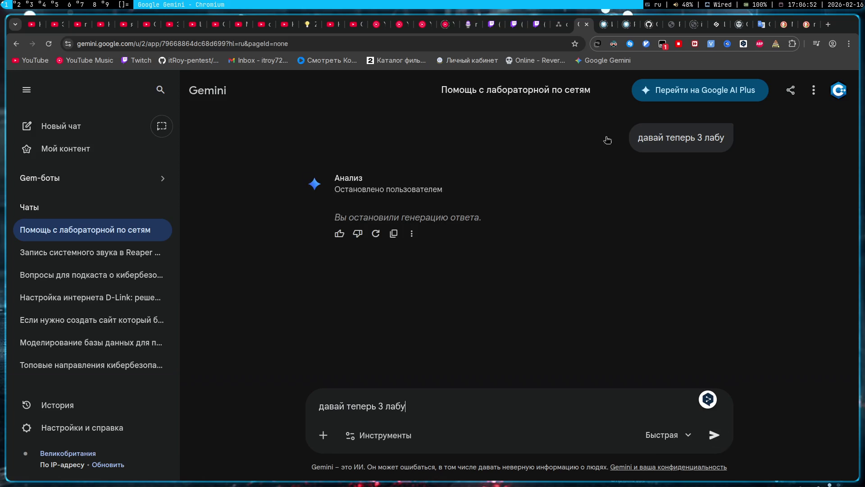
# Step: Resubmit the lab 3 request asking for just the essentials, then type 'bleach' in a new tab
pyautogui.click(616, 138)
pyautogui.write(', напиши само')
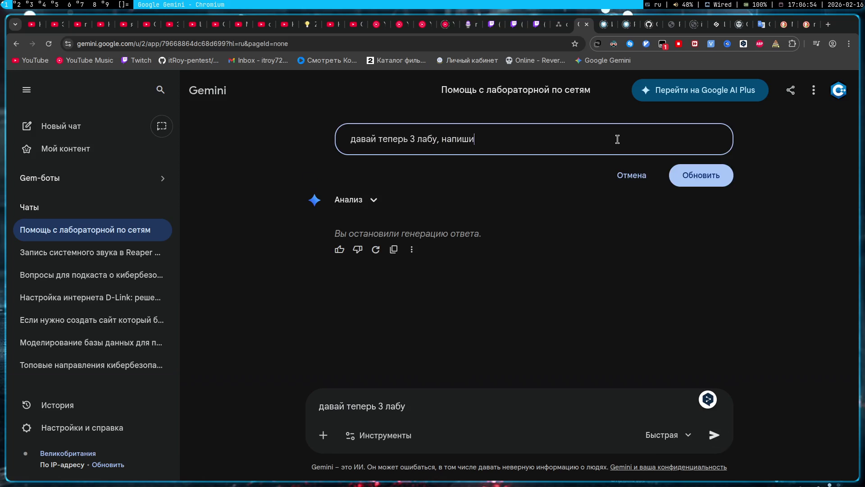
pyautogui.write('е основное че мне нужно сделать, а то лень читать')
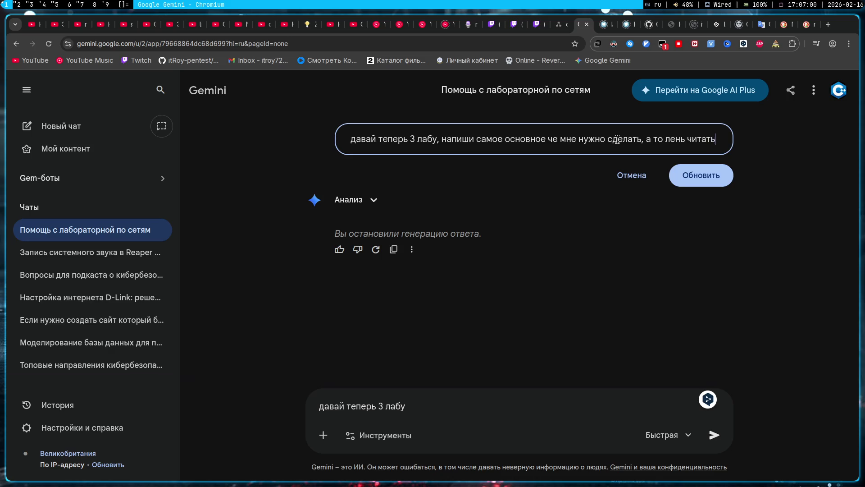
pyautogui.press('Return')
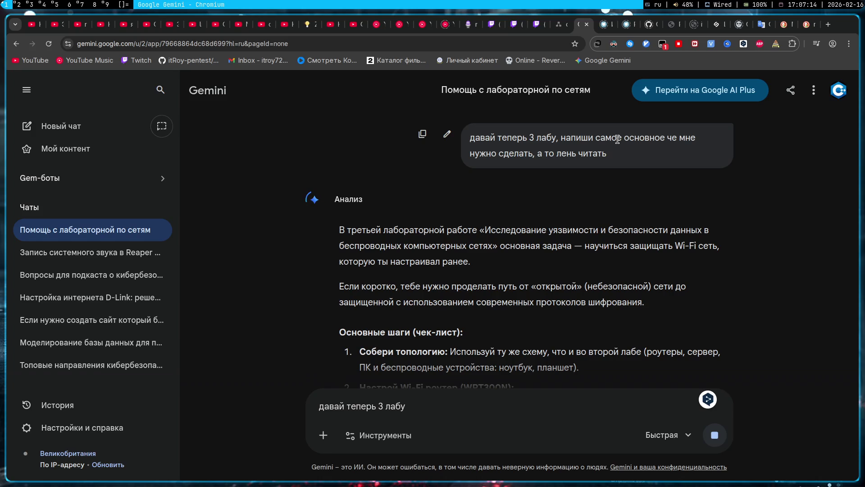
pyautogui.hotkey('ctrl', 't')
pyautogui.write('ble')
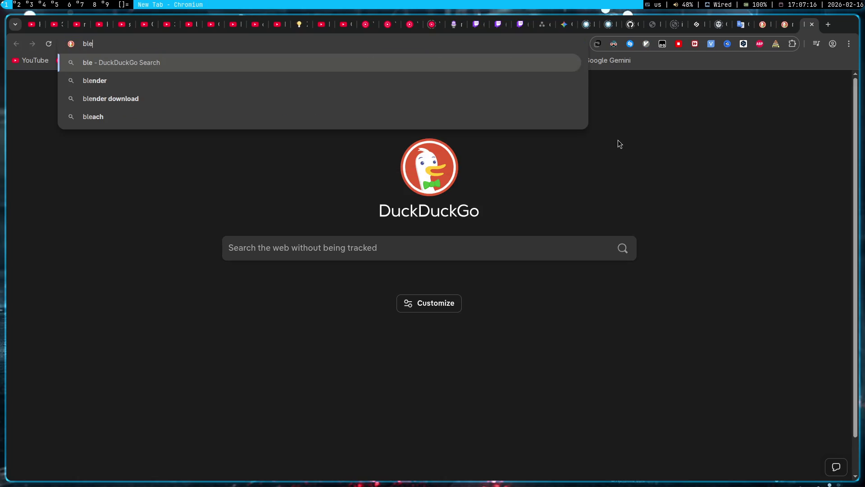
pyautogui.write('ach')
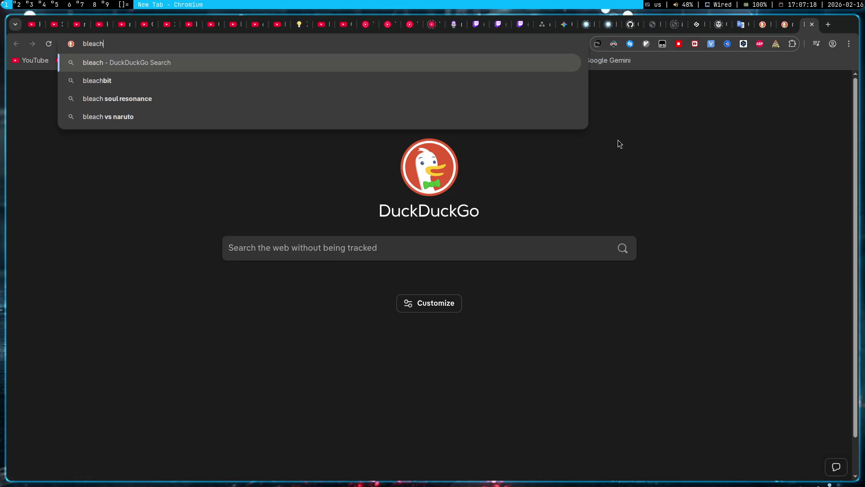
# Step: Open AniLiberty's Bleach episode 183 page from the address-bar suggestions and reposition its tab
pyautogui.hotkey('ctrl', 'a')
pyautogui.write('an')
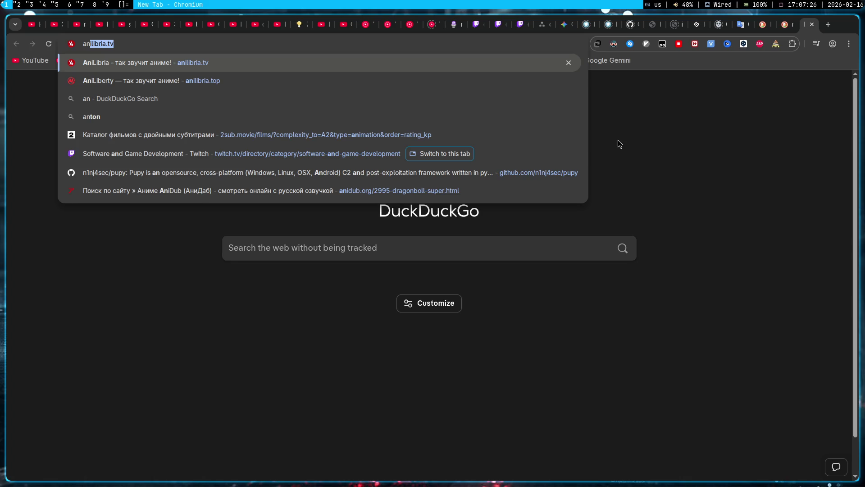
pyautogui.write('i')
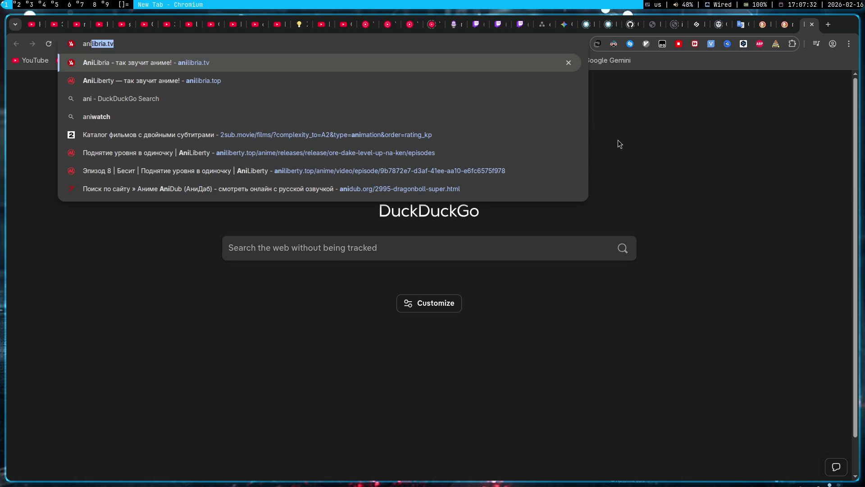
pyautogui.write('l')
pyautogui.press('Down')
pyautogui.press('Down')
pyautogui.press('Down')
pyautogui.press('Down')
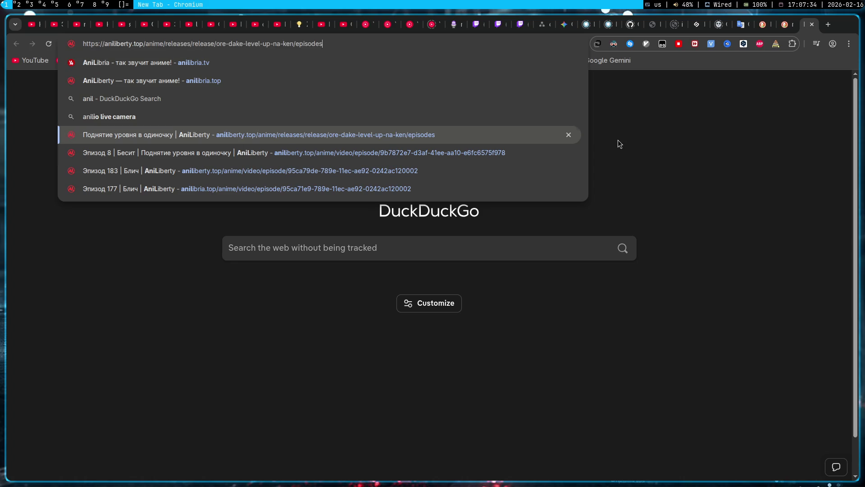
pyautogui.press('Return')
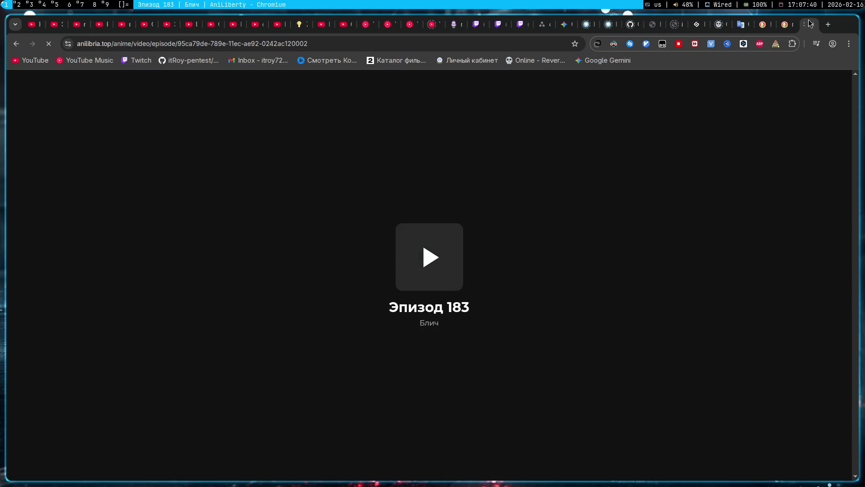
pyautogui.moveTo(804, 28)
pyautogui.mouseDown()
pyautogui.moveTo(643, 22)
pyautogui.moveTo(460, 35)
pyautogui.mouseUp()
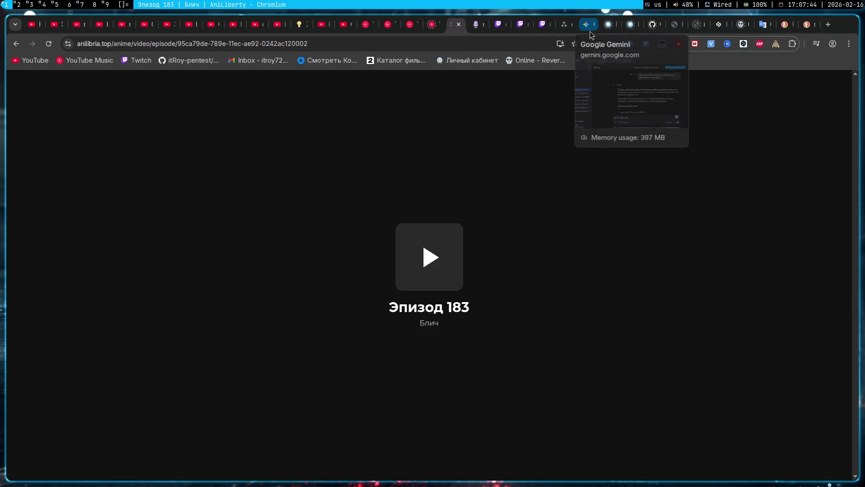
# Step: Read down Gemini's lab 3 checklist, glancing at OBS and the topology, and select 'SSID'
pyautogui.click(590, 31)
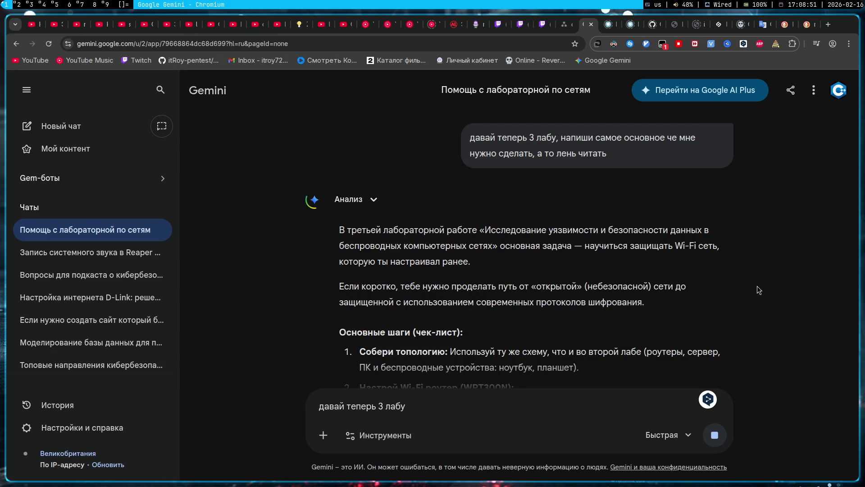
pyautogui.scroll(-2, 731, 262)
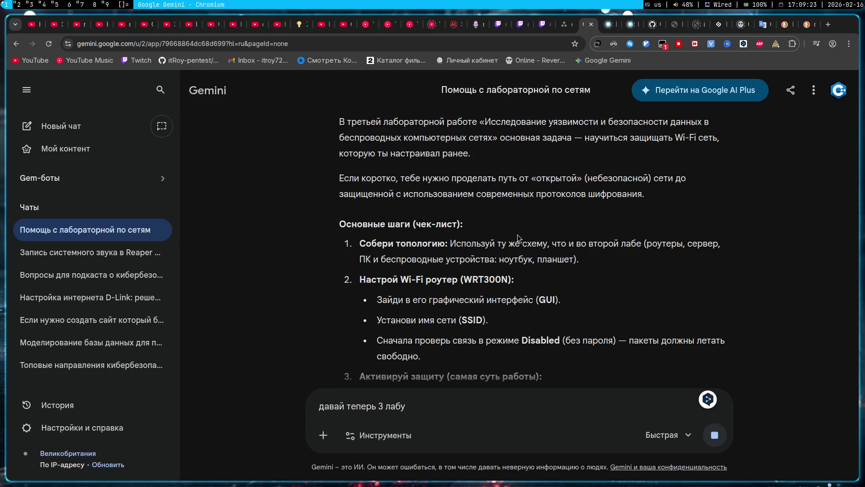
pyautogui.scroll(-1, 518, 234)
pyautogui.press('super+7')
pyautogui.press('super+1')
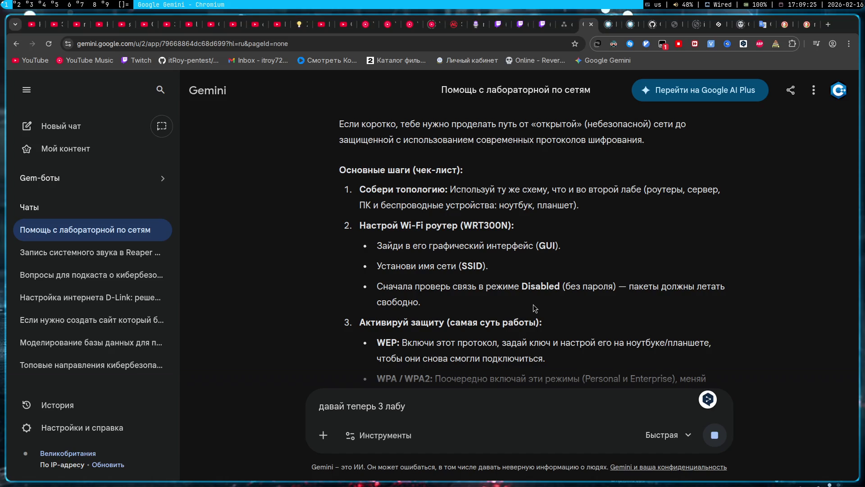
pyautogui.press('super+2')
pyautogui.press('super+1')
pyautogui.doubleClick(467, 266)
# Step: Open Wireless Router0's device window in Packet Tracer and show its Config settings
pyautogui.click(469, 265)
pyautogui.press('super+3')
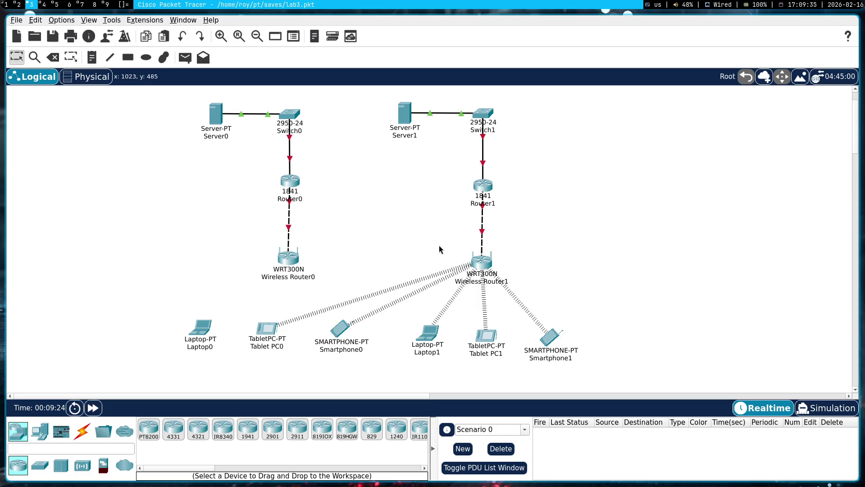
pyautogui.press('super+1')
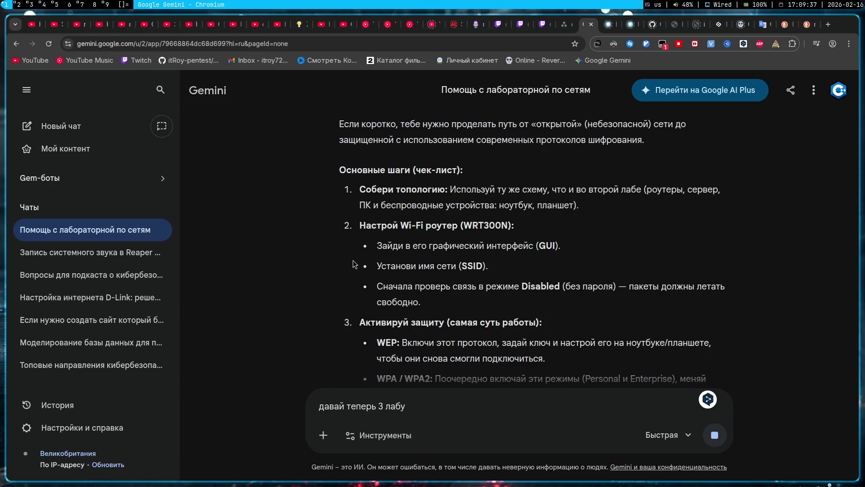
pyautogui.press('super+3')
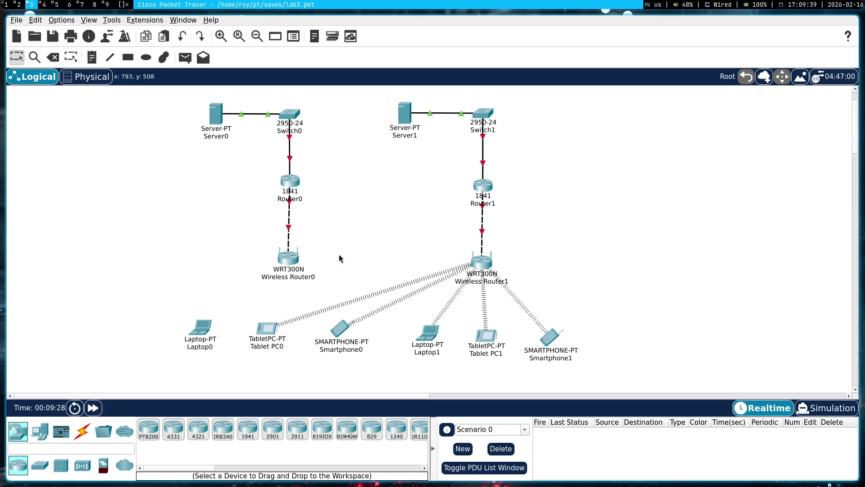
pyautogui.click(288, 258)
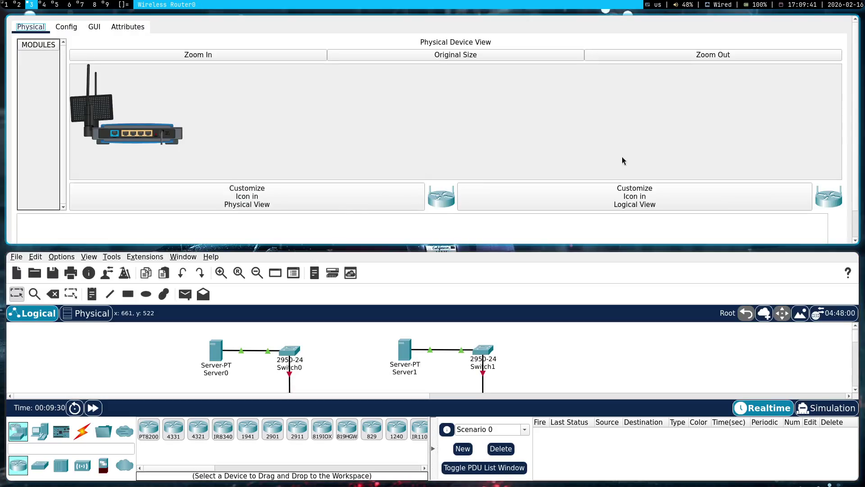
pyautogui.moveTo(372, 185); pyautogui.dragTo(622, 275)
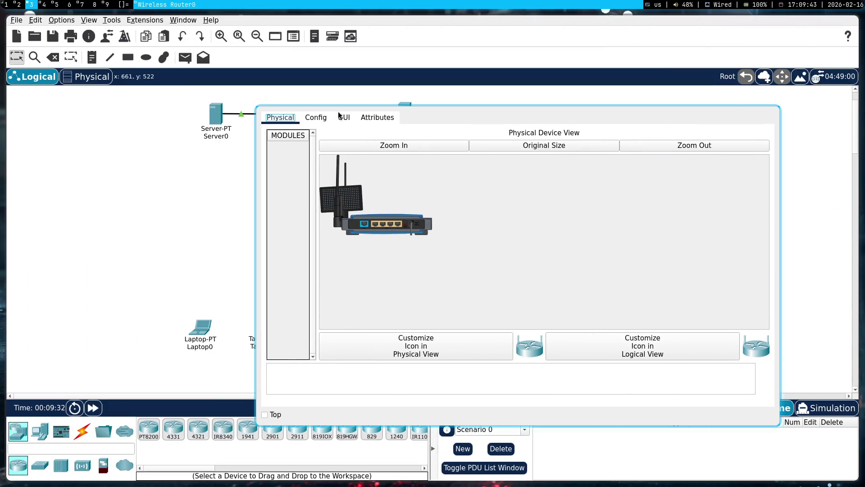
pyautogui.click(316, 118)
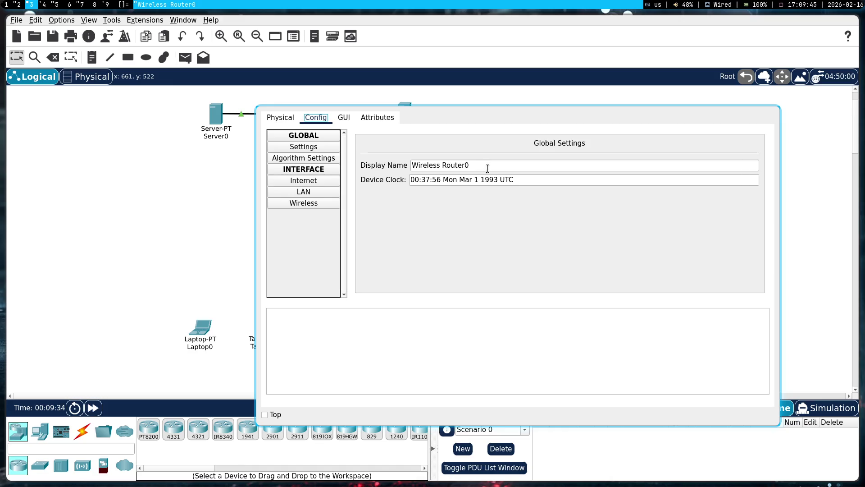
# Step: Review Wireless Router0's Internet, LAN and Wireless pages, comparing against the Gemini checklist
pyautogui.press('super+1')
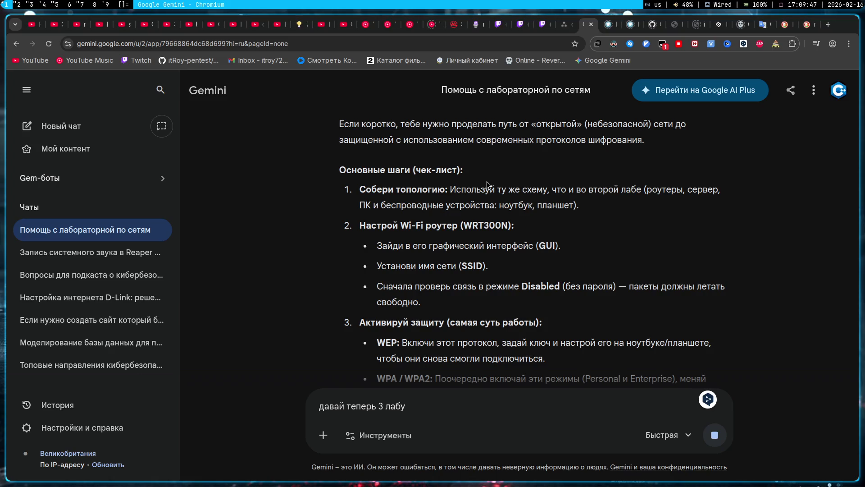
pyautogui.press('super+3')
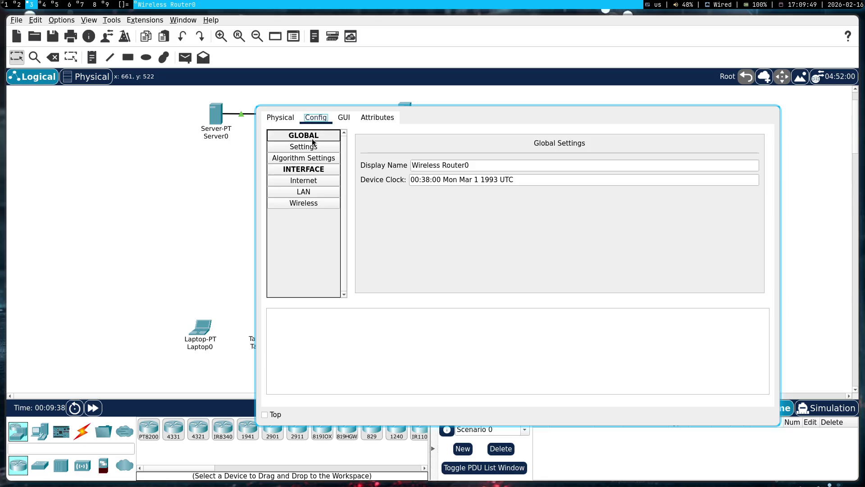
pyautogui.click(307, 182)
pyautogui.click(316, 194)
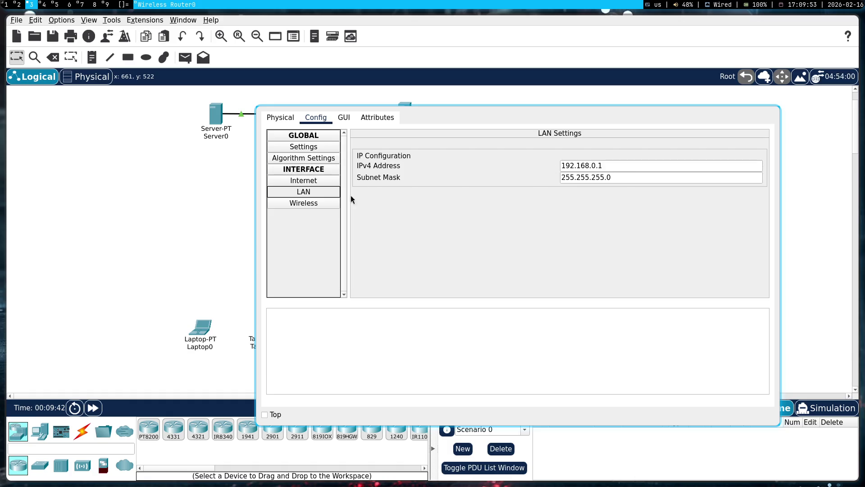
pyautogui.click(326, 208)
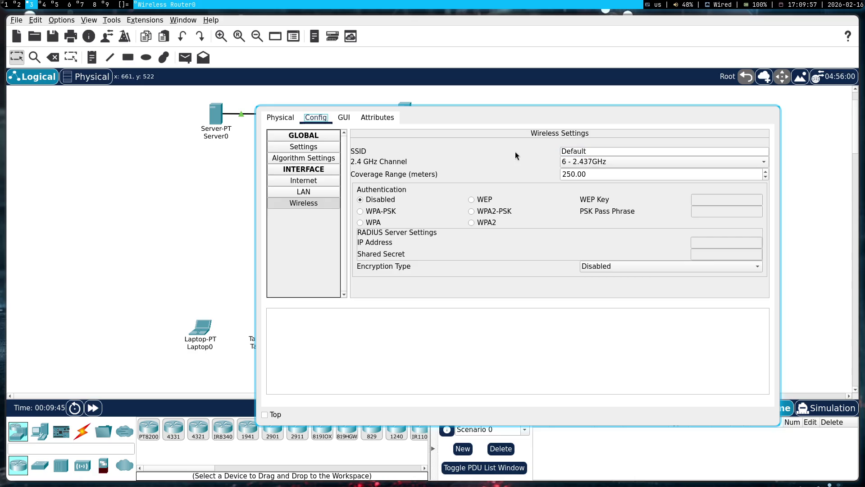
pyautogui.press('super+1')
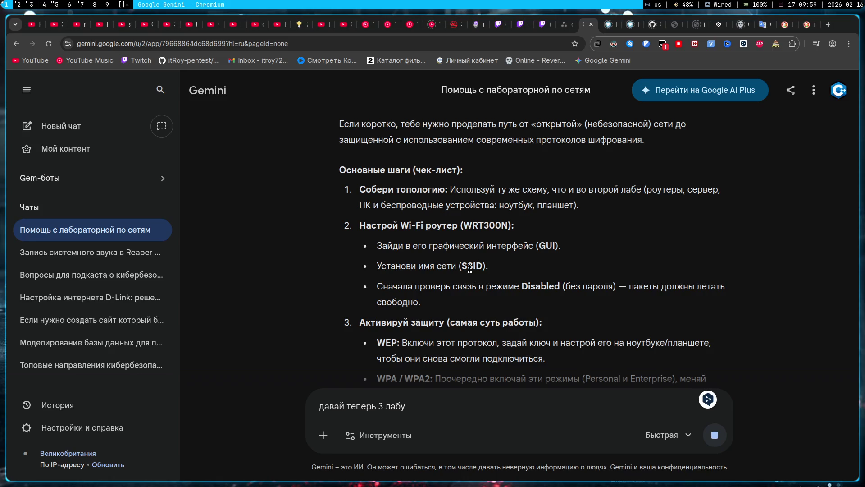
pyautogui.click(470, 268)
pyautogui.scroll(6, 554, 251)
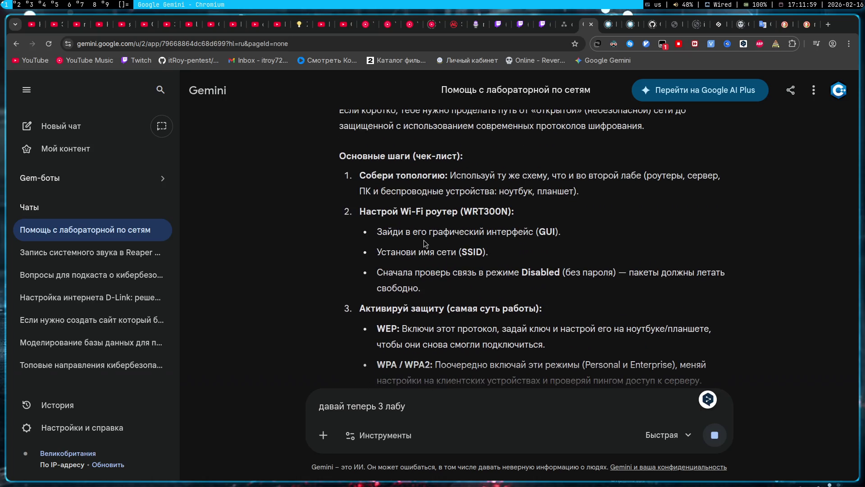
pyautogui.hotkey('ctrl', 'a')
pyautogui.press('BackSpace')
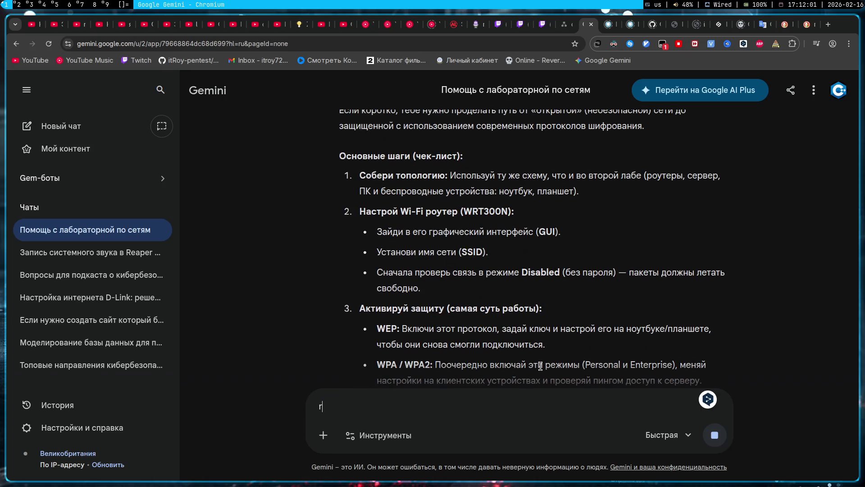
# Step: Ask Gemini in Russian what to name the wireless network and select its suggestion WiFi_58
pyautogui.write('f')
pyautogui.press('BackSpace')
pyautogui.hotkey('alt', 'shift')
pyautogui.write('а как мне блять')
pyautogui.write(' сеть называть, и')
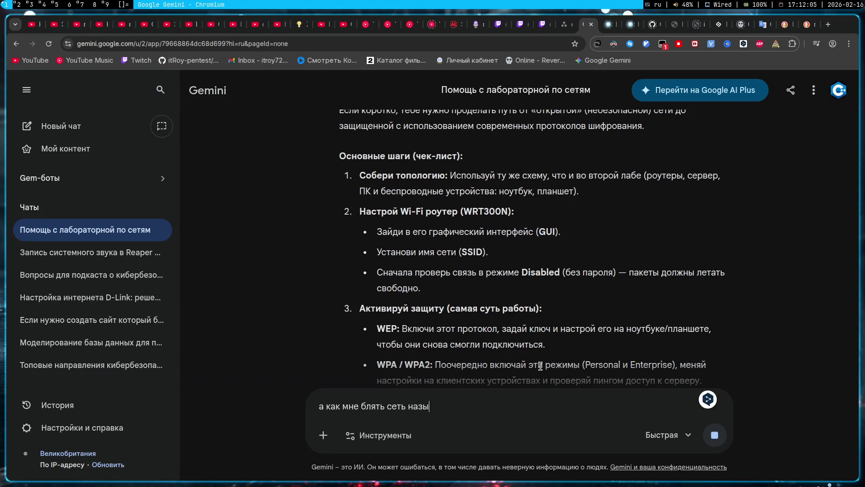
pyautogui.write('ли похуй?')
pyautogui.press('Return')
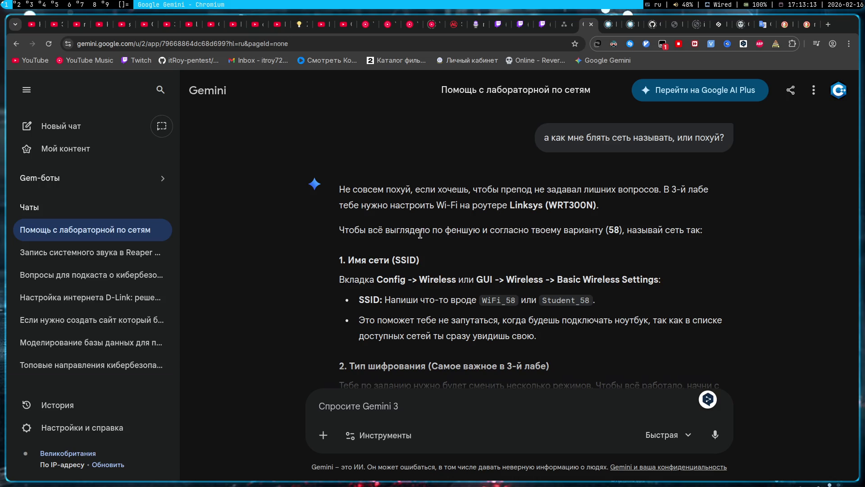
pyautogui.scroll(-2, 420, 233)
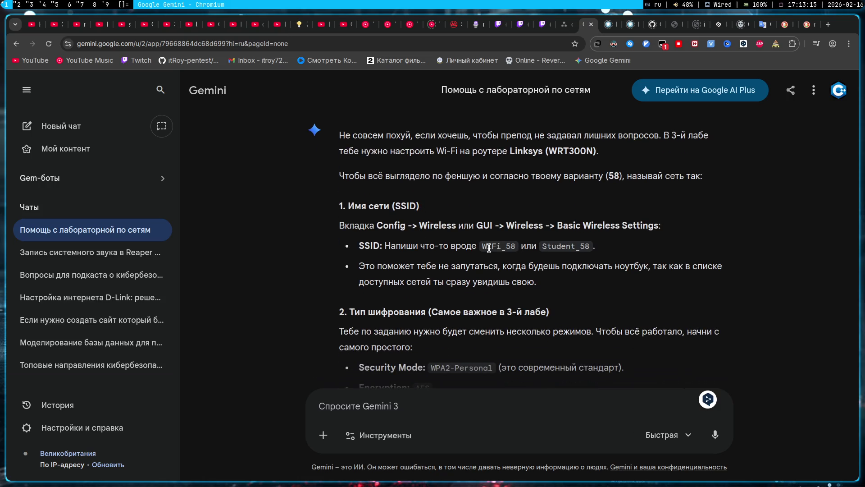
pyautogui.moveTo(482, 246); pyautogui.dragTo(516, 246)
pyautogui.hotkey('ctrl', 'c')
pyautogui.click(523, 239)
# Step: Replace Wireless Router0's SSID 'Default' with WiFi_58 and set the 2.4 GHz channel to 6 - 2.437GHz
pyautogui.press('super+3')
pyautogui.doubleClick(607, 153)
pyautogui.hotkey('ctrl', 'v')
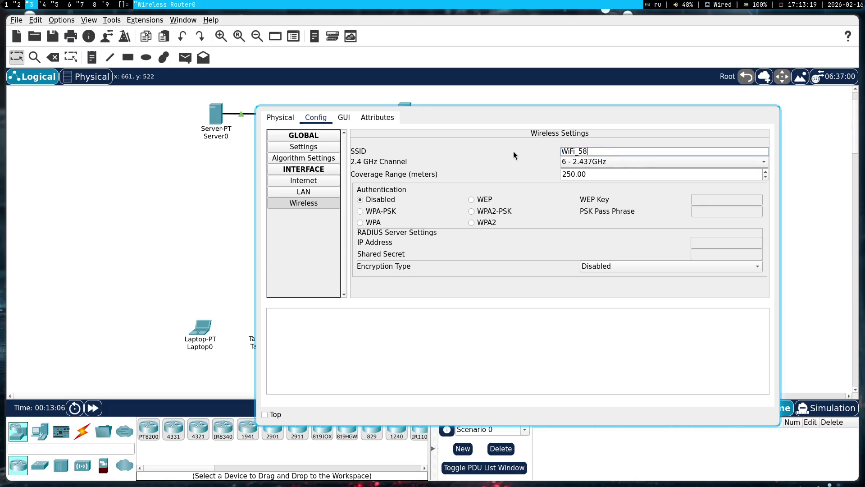
pyautogui.click(575, 162)
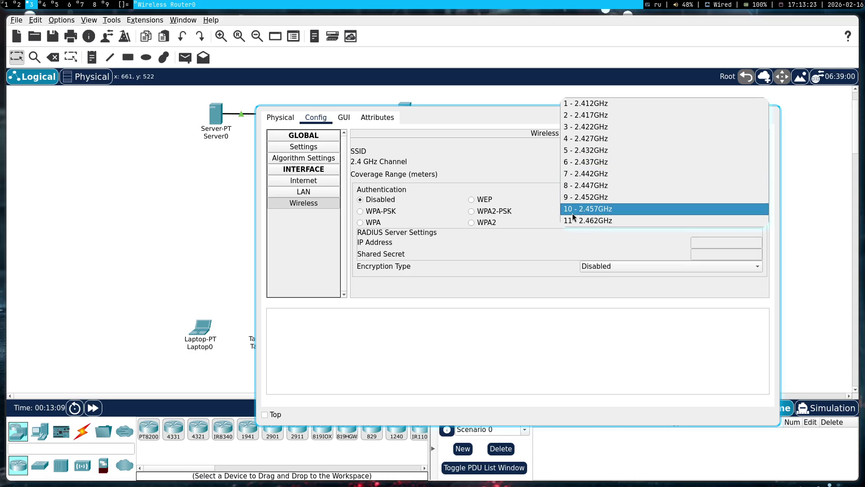
pyautogui.click(578, 164)
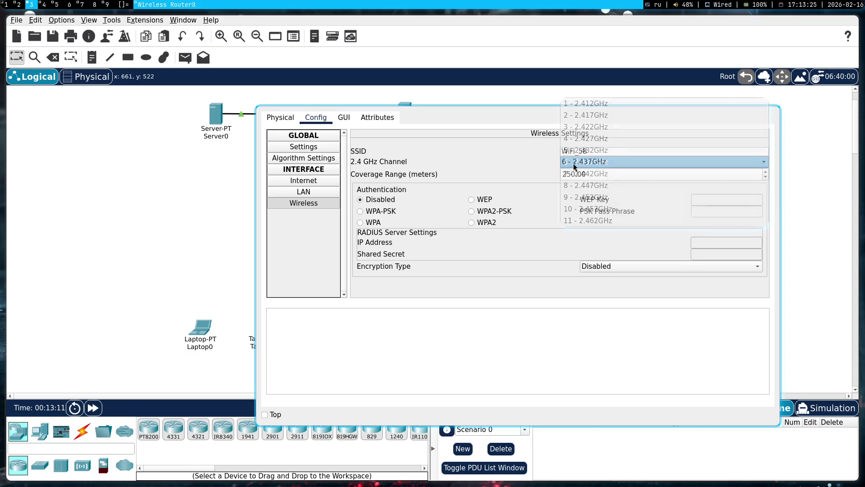
pyautogui.click(564, 165)
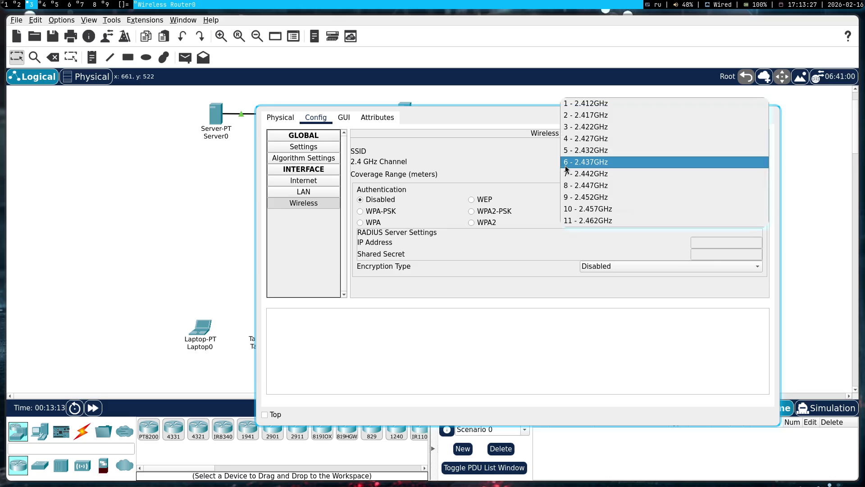
pyautogui.click(539, 165)
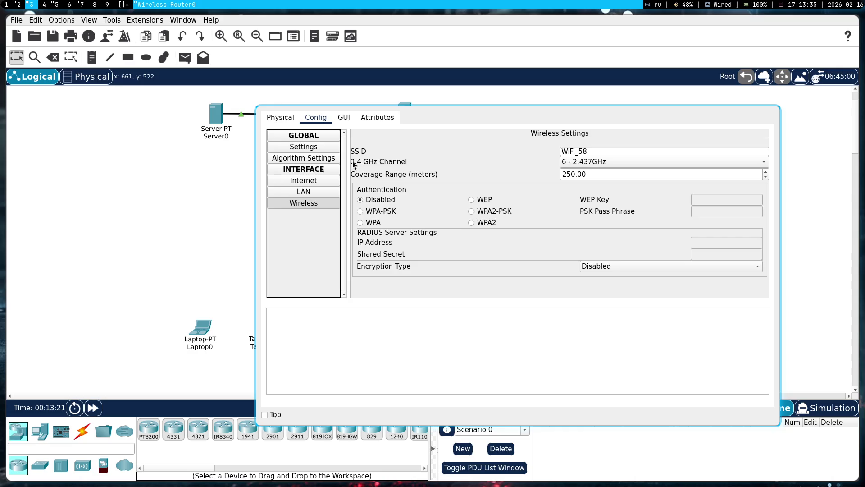
# Step: Select WPA2 authentication on Wireless Router0's Wireless page, then check Gemini's encryption advice
pyautogui.click(318, 193)
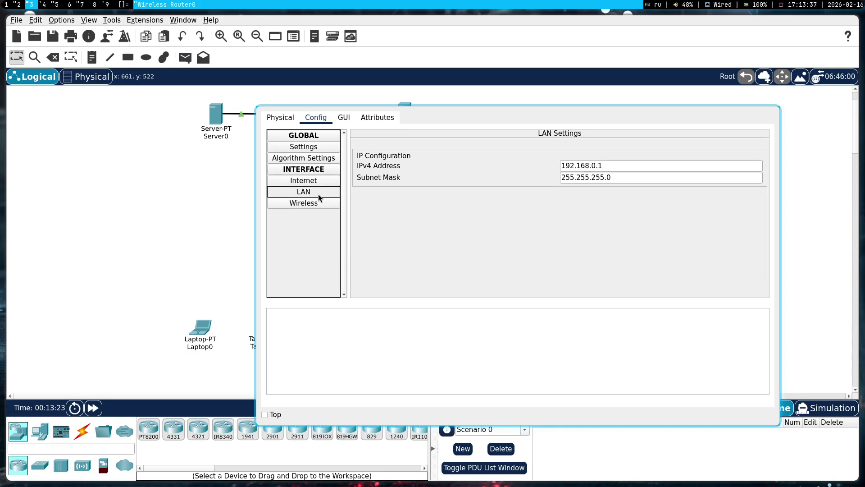
pyautogui.click(323, 202)
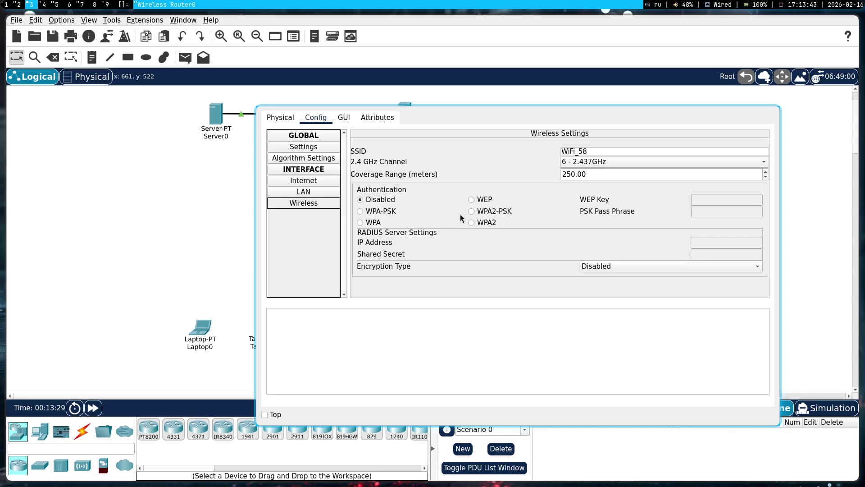
pyautogui.click(472, 224)
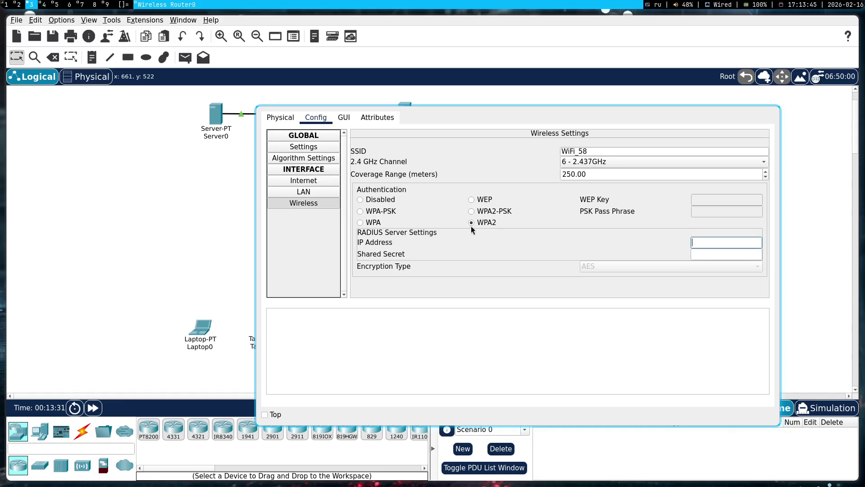
pyautogui.press('super+1')
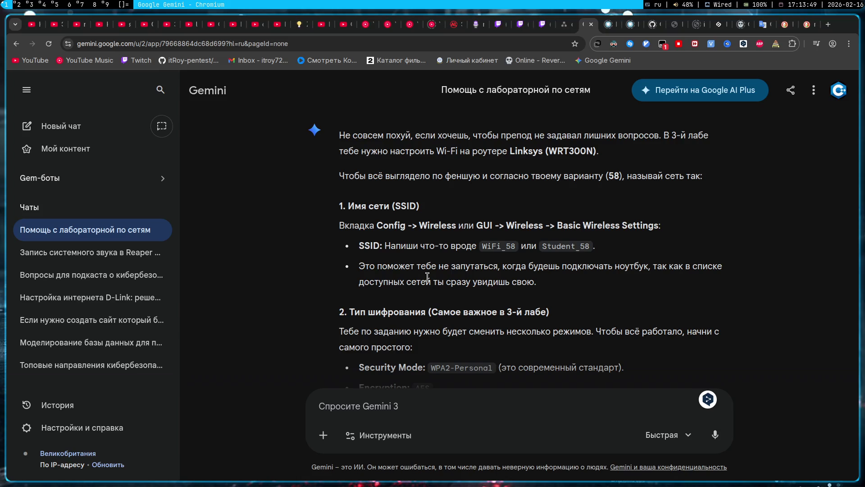
pyautogui.scroll(-3, 428, 276)
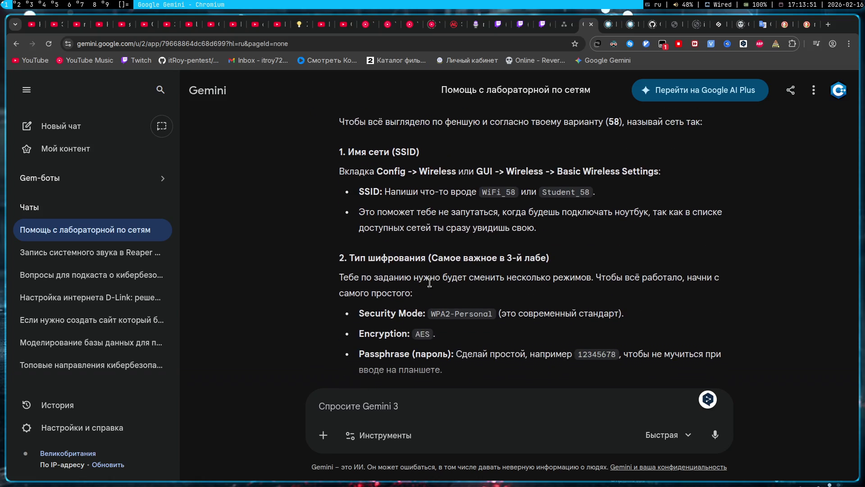
pyautogui.press('super+3')
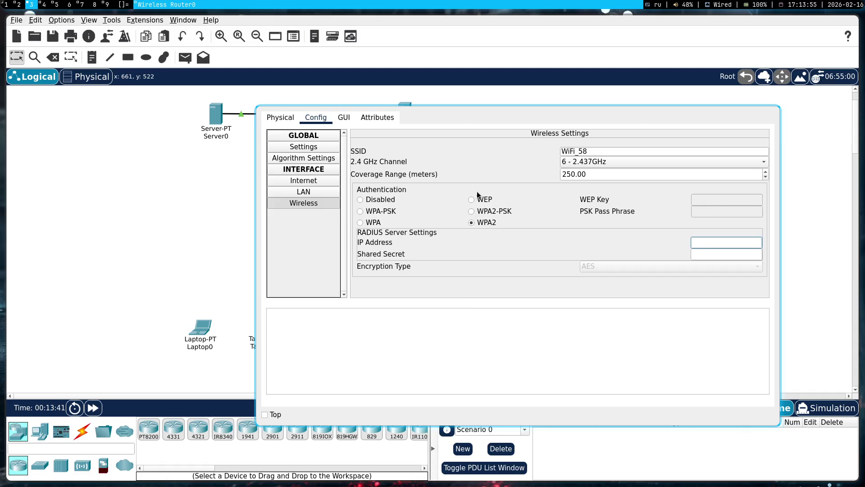
# Step: After rechecking Gemini, set Wireless Router0's authentication back to Disabled
pyautogui.press('super+1')
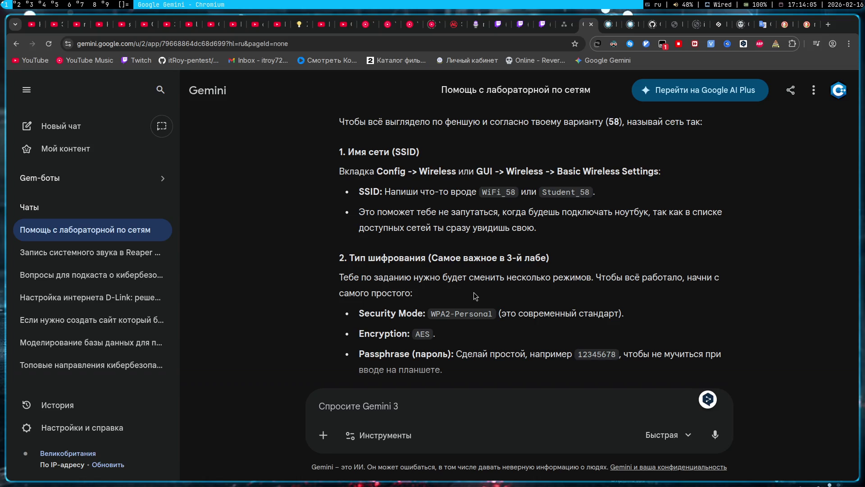
pyautogui.press('super+3')
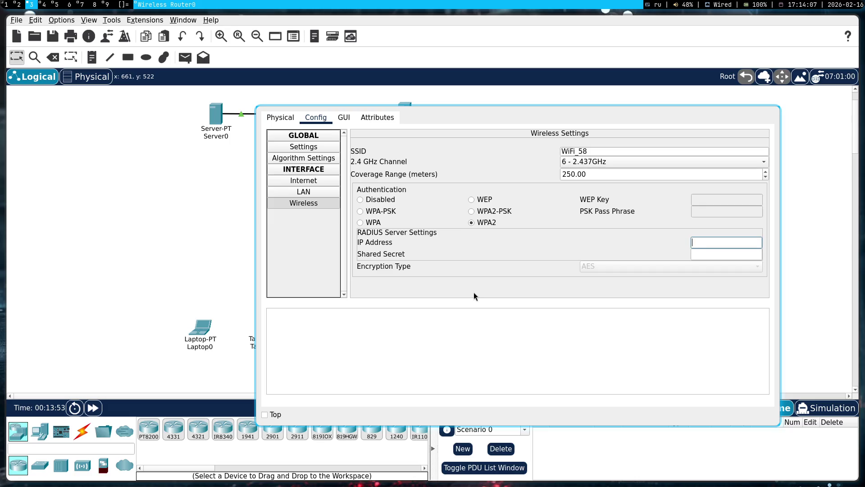
pyautogui.click(360, 200)
pyautogui.click(311, 195)
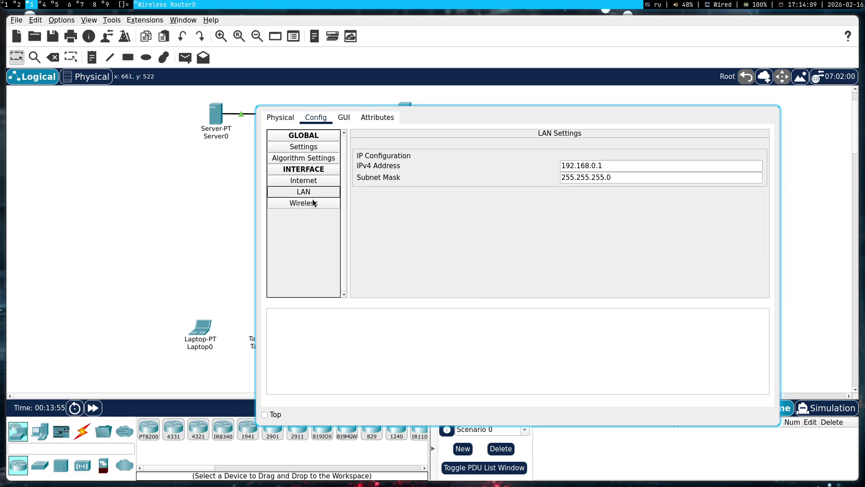
pyautogui.click(313, 203)
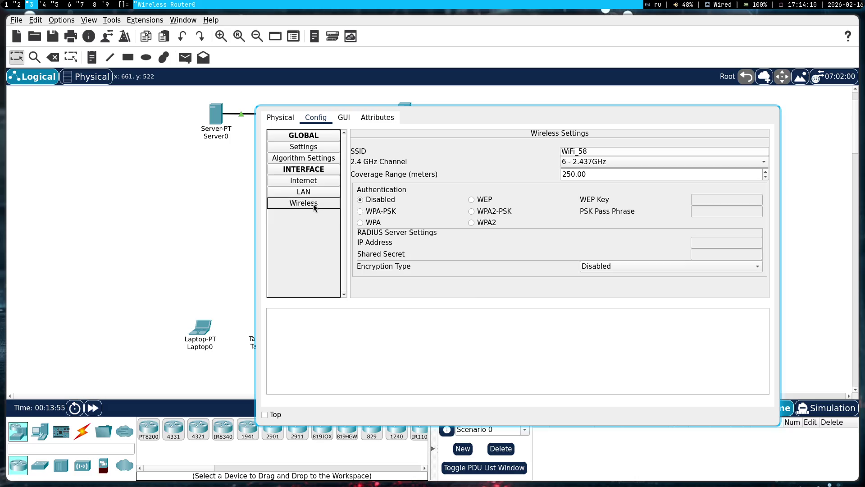
pyautogui.click(603, 269)
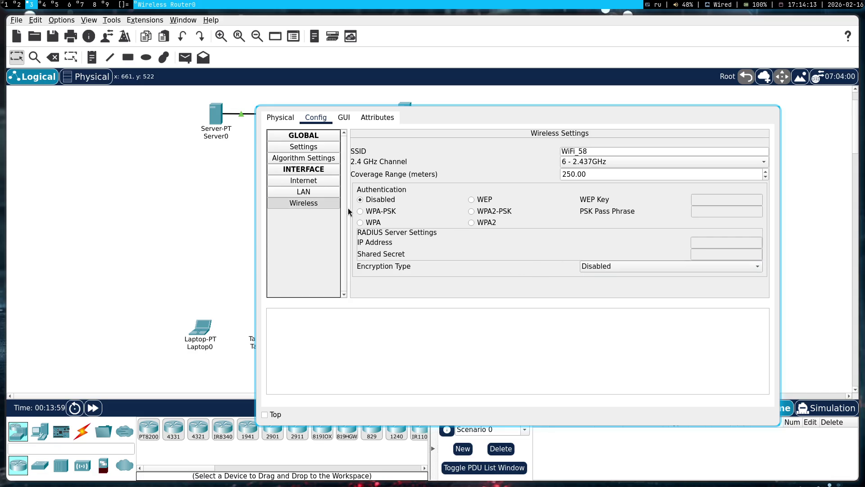
# Step: Look over the router's Internet, Algorithm, Settings and LAN pages, then close its window
pyautogui.click(317, 181)
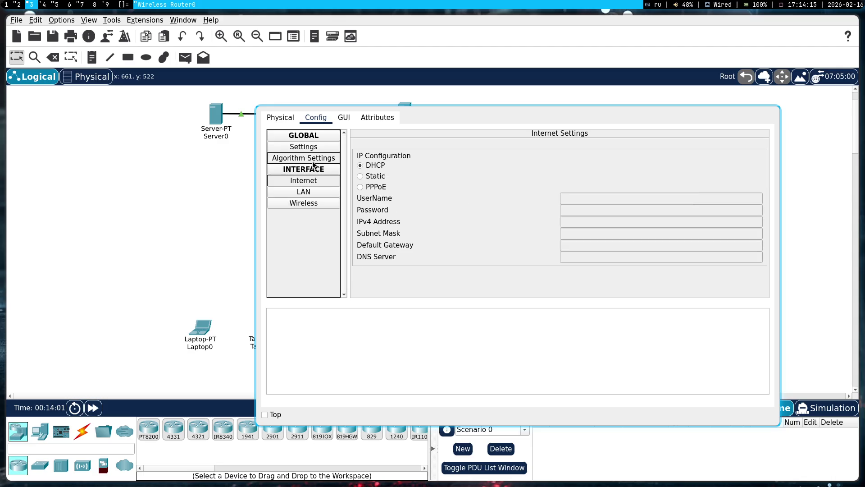
pyautogui.click(313, 158)
pyautogui.click(311, 149)
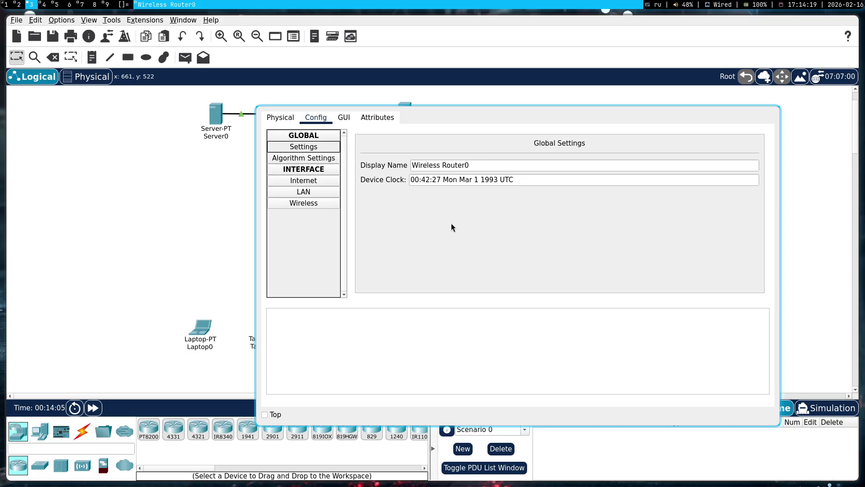
pyautogui.click(312, 193)
pyautogui.click(311, 203)
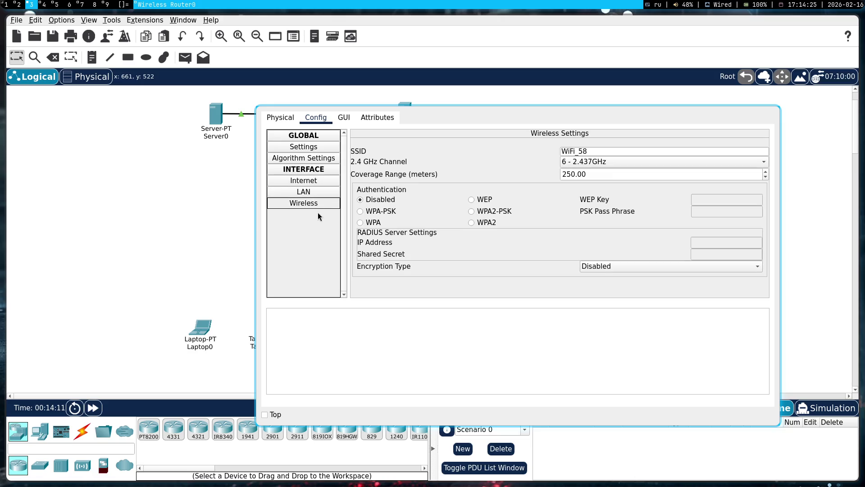
pyautogui.press('Escape')
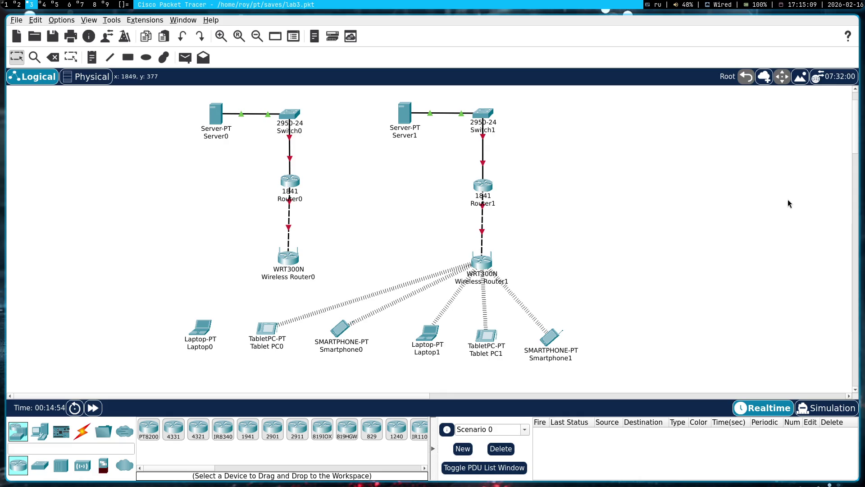
# Step: Switch from the lab3 topology back to the Gemini chat in Chromium
pyautogui.press('super+1')
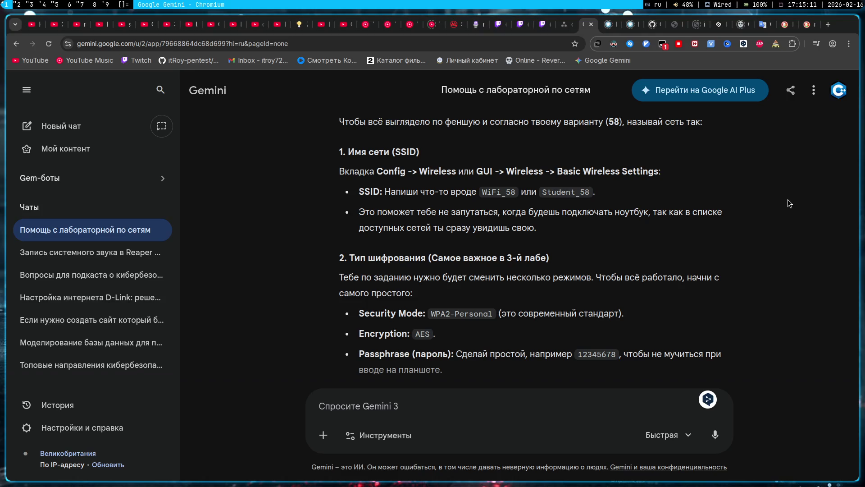
# Step: Search DuckDuckGo for 'кармиди' in a new tab and show the image results
pyautogui.hotkey('ctrl', 't')
pyautogui.write('кармиди')
pyautogui.press('Return')
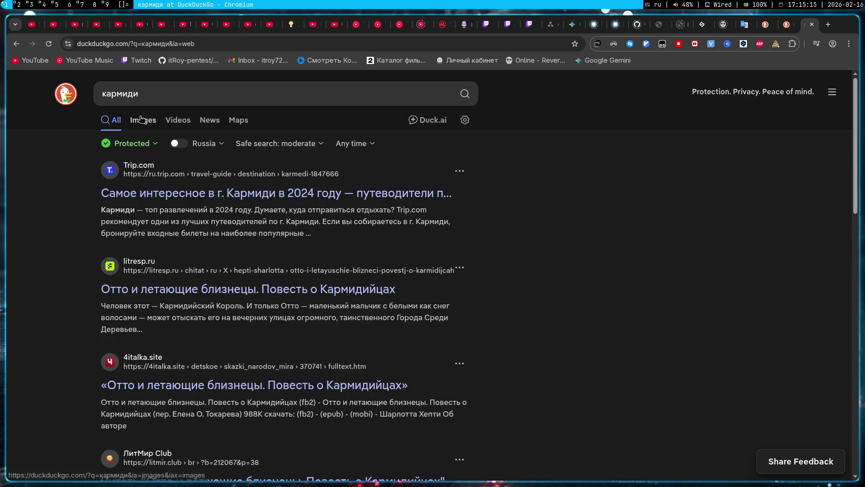
pyautogui.click(144, 120)
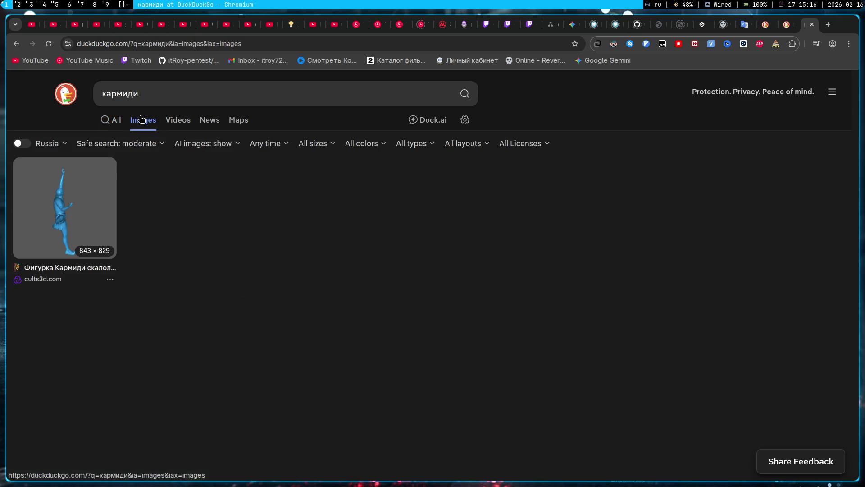
# Step: Refine the image search to 'кармиди игрушки', then to 'кармиди игра'
pyautogui.click(167, 93)
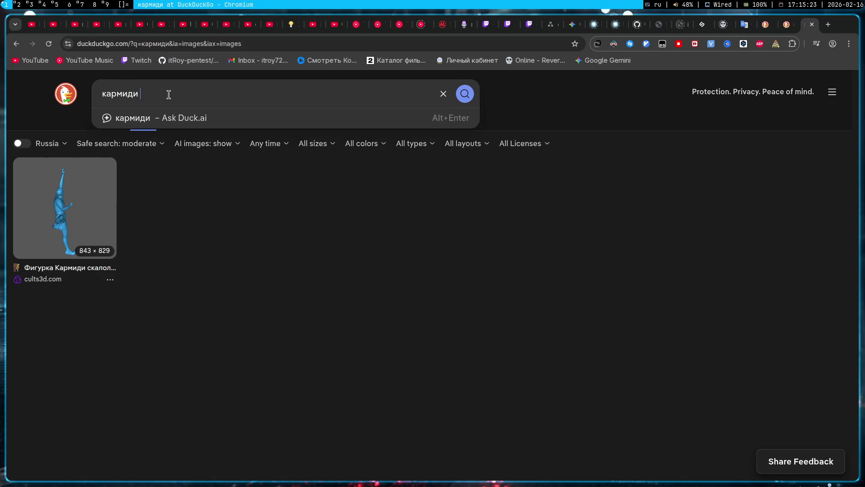
pyautogui.write('игрушки')
pyautogui.press('Return')
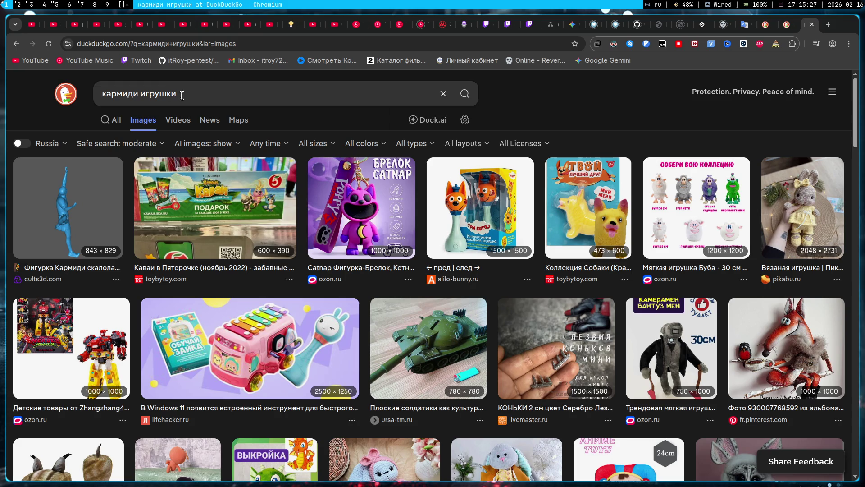
pyautogui.scroll(-4, 279, 148)
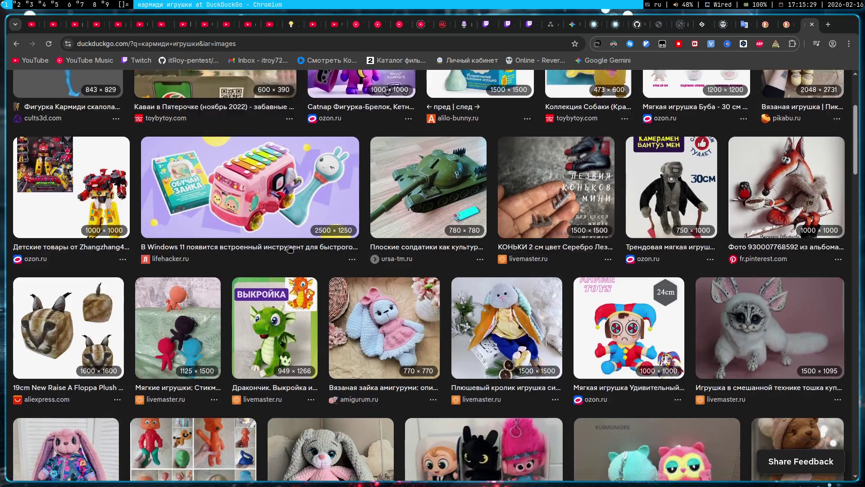
pyautogui.scroll(4, 280, 149)
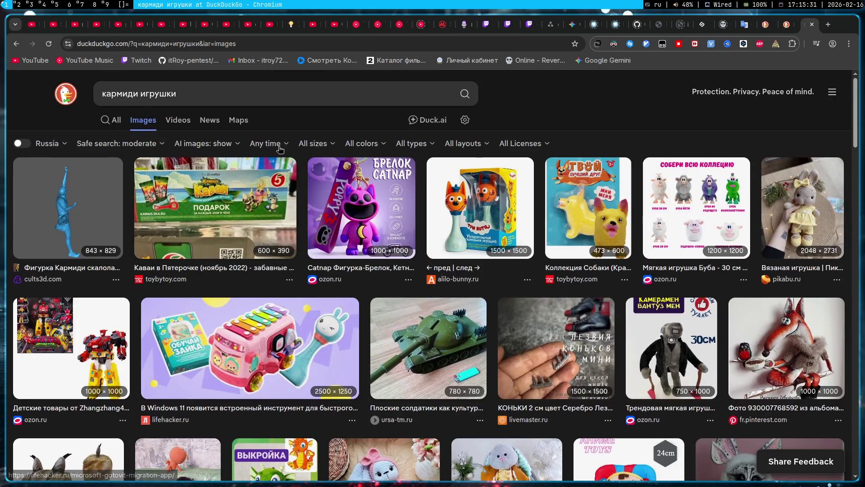
pyautogui.click(298, 92)
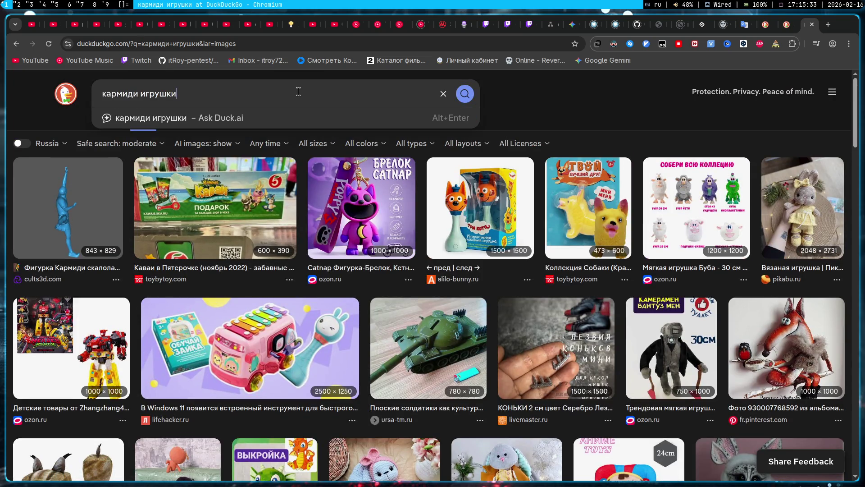
pyautogui.write('игра')
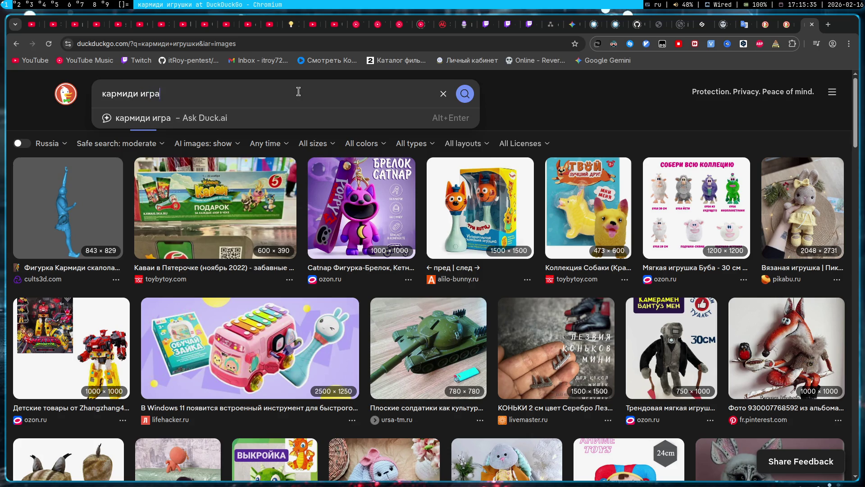
pyautogui.press('Return')
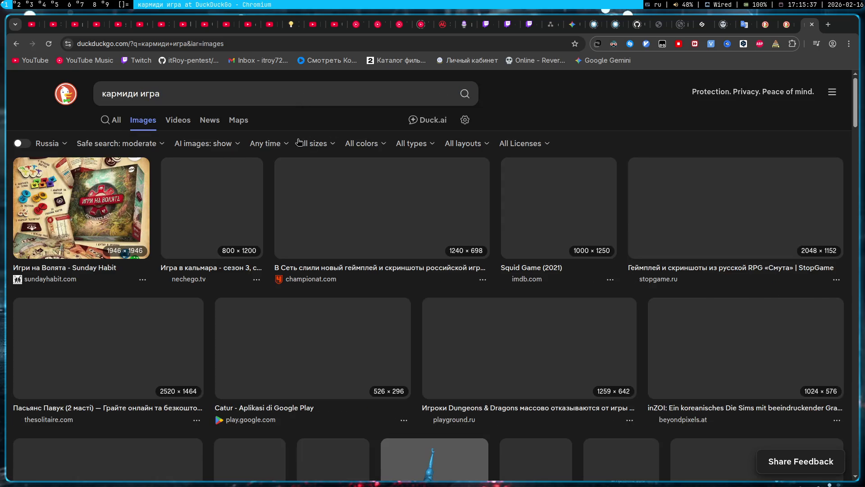
# Step: Extend the DuckDuckGo query to 'кармиди игра игрушки' and run the search
pyautogui.scroll(-5, 307, 177)
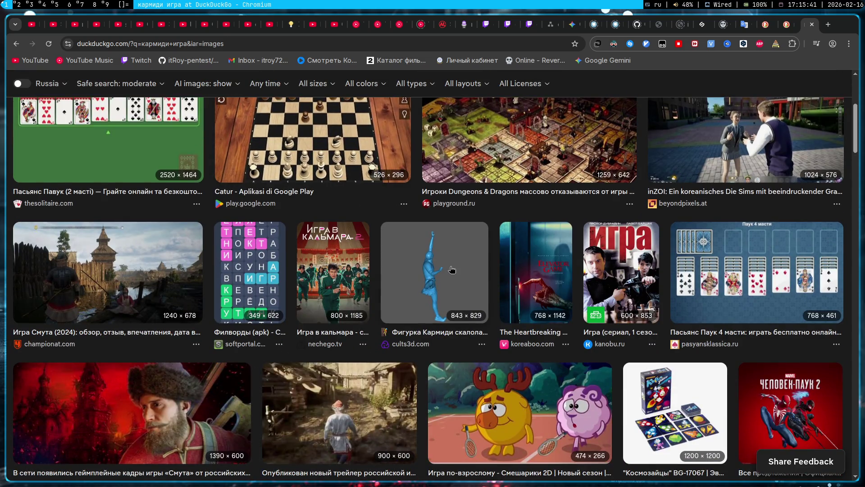
pyautogui.scroll(-10, 259, 87)
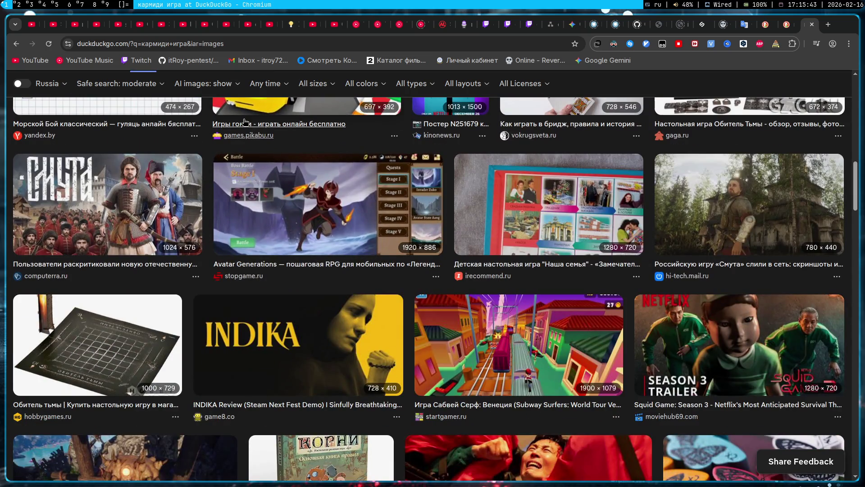
pyautogui.scroll(10, 238, 88)
pyautogui.click(234, 96)
pyautogui.write('игрушки')
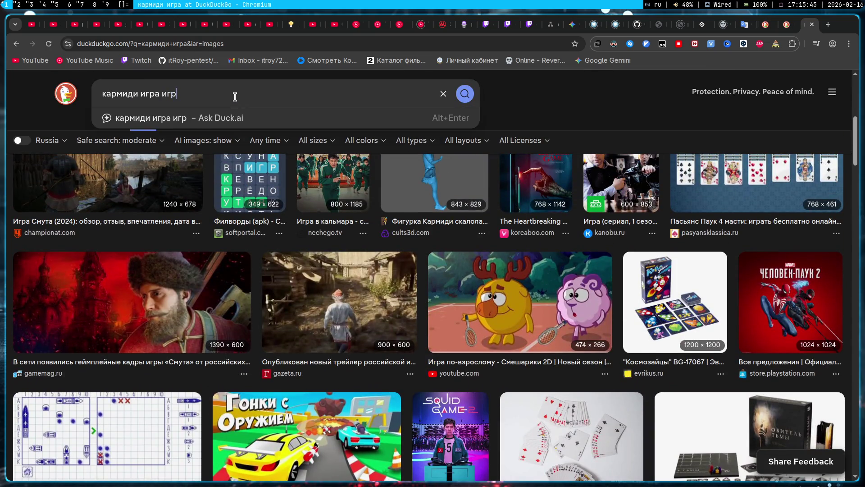
pyautogui.press('Return')
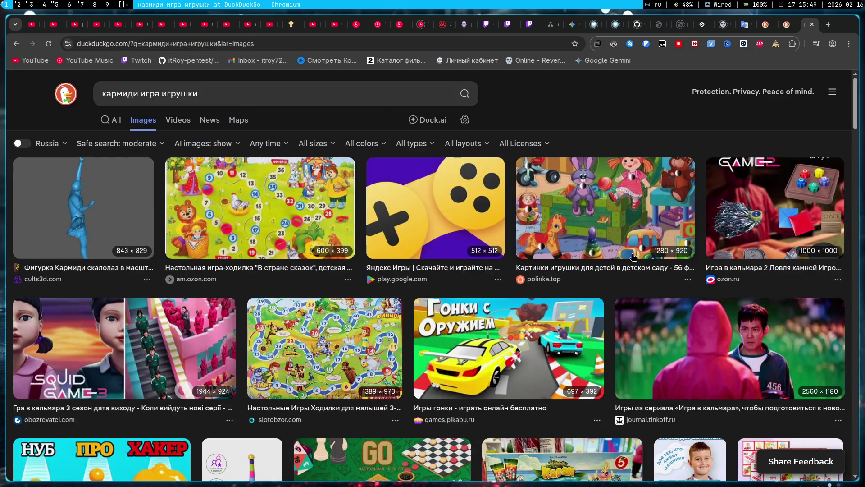
# Step: Remove 'игра' from the query and search for 'кармиди игрушки'
pyautogui.scroll(-7, 421, 166)
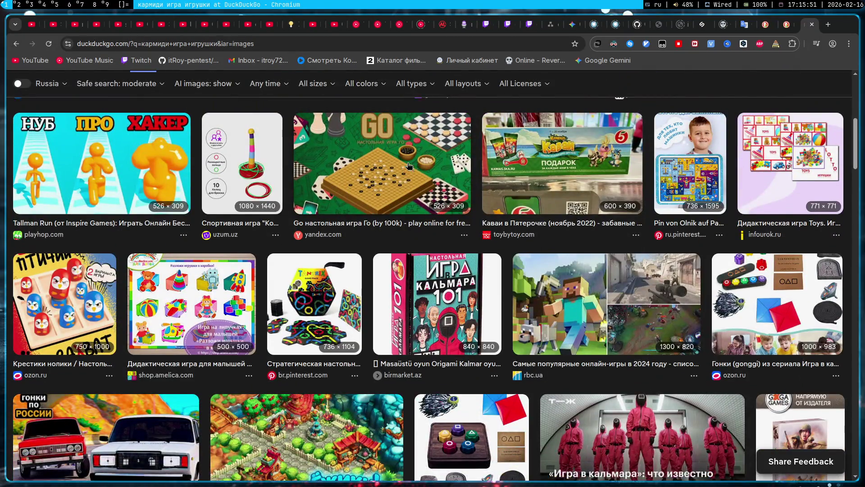
pyautogui.scroll(7, 420, 166)
pyautogui.doubleClick(150, 93)
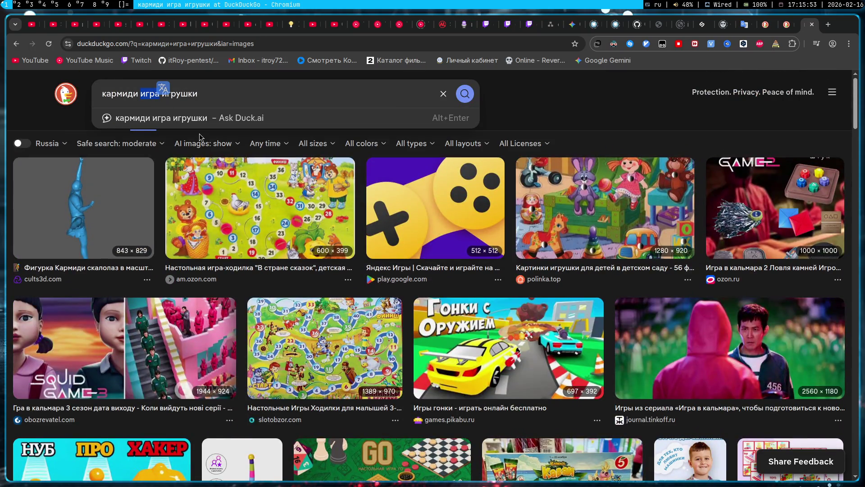
pyautogui.press('BackSpace')
pyautogui.press('Return')
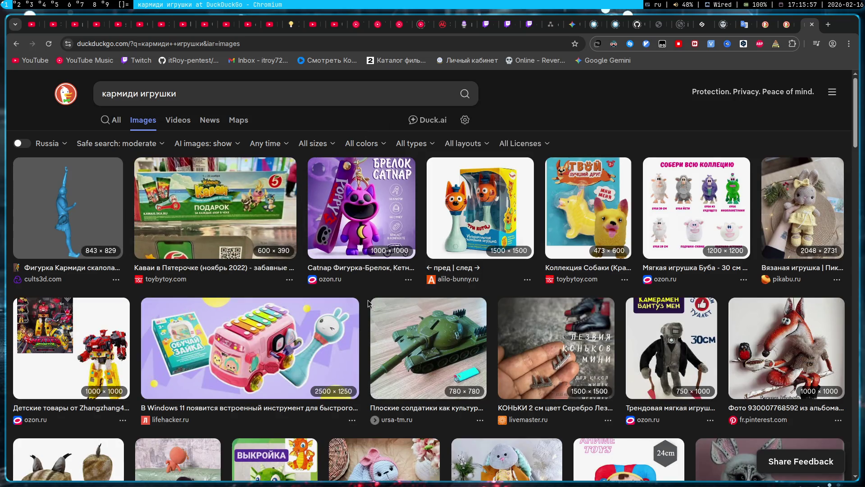
# Step: Switch from image results to All web results, topped by the OZON Gormiti page
pyautogui.scroll(-10, 511, 348)
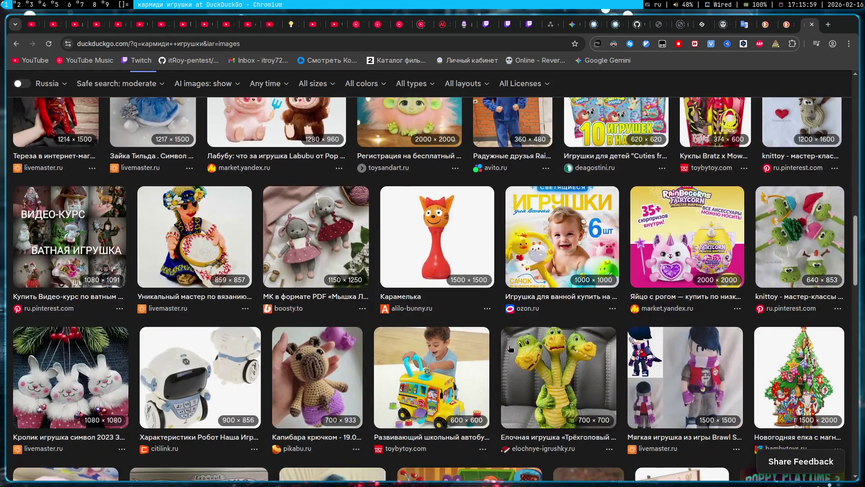
pyautogui.scroll(-5, 510, 348)
pyautogui.scroll(-5, 511, 348)
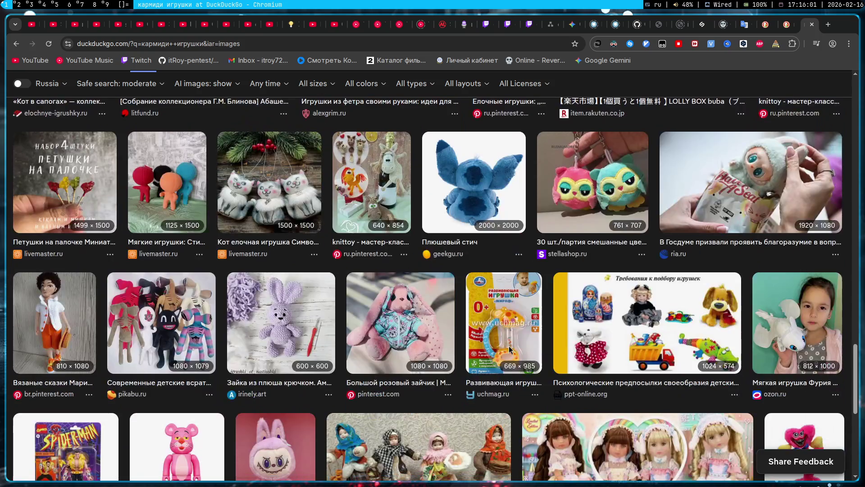
pyautogui.scroll(-7, 509, 347)
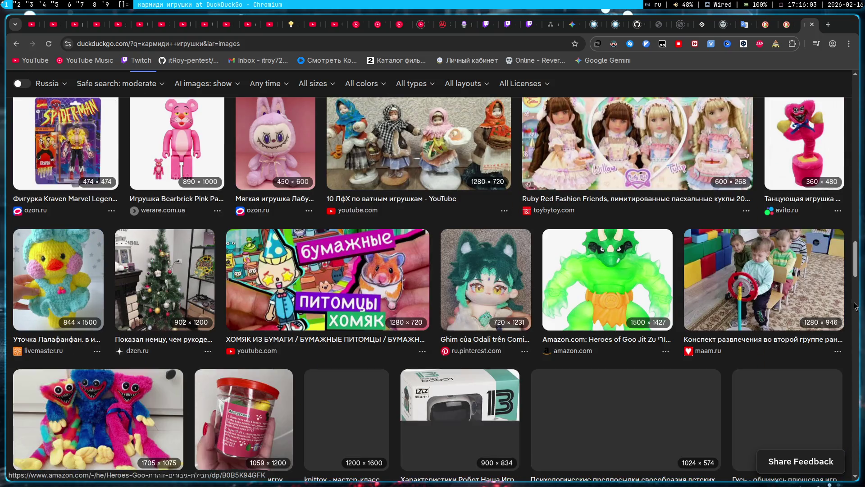
pyautogui.scroll(20, 296, 75)
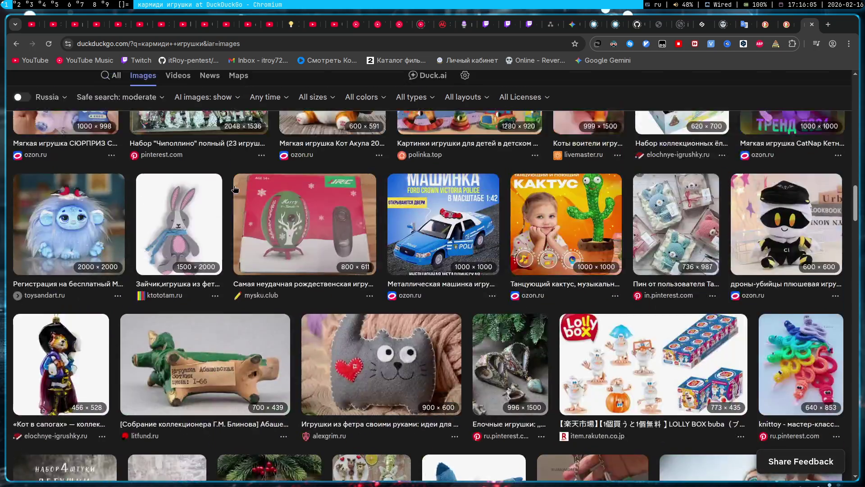
pyautogui.click(113, 128)
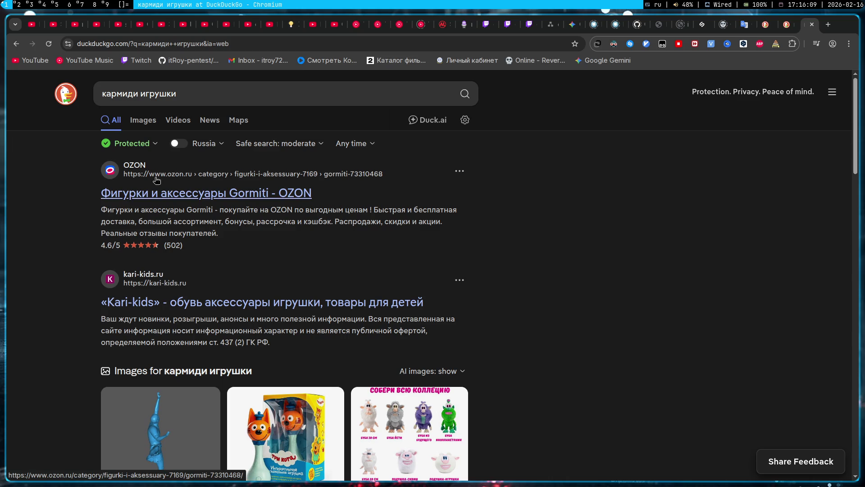
# Step: Search DuckDuckGo for 'кармиди' alone, then close that tab to reach the Gemini lab chat
pyautogui.click(191, 93)
pyautogui.press('BackSpace')
pyautogui.press('BackSpace')
pyautogui.press('BackSpace')
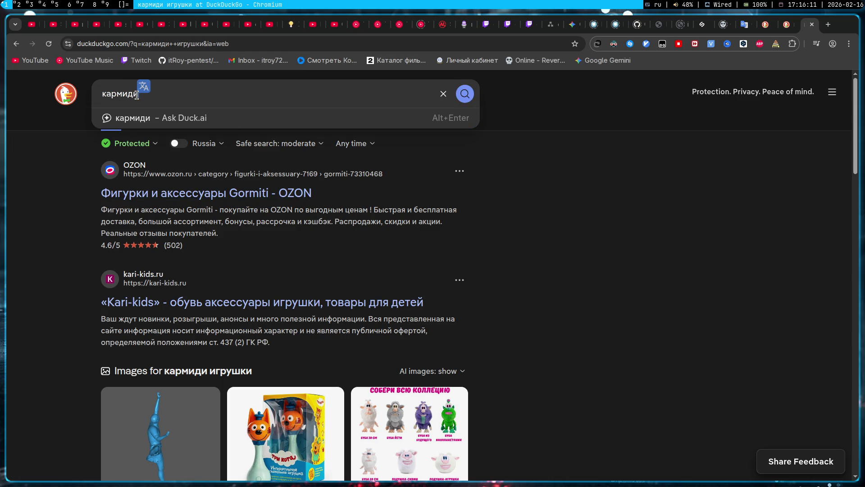
pyautogui.press('Return')
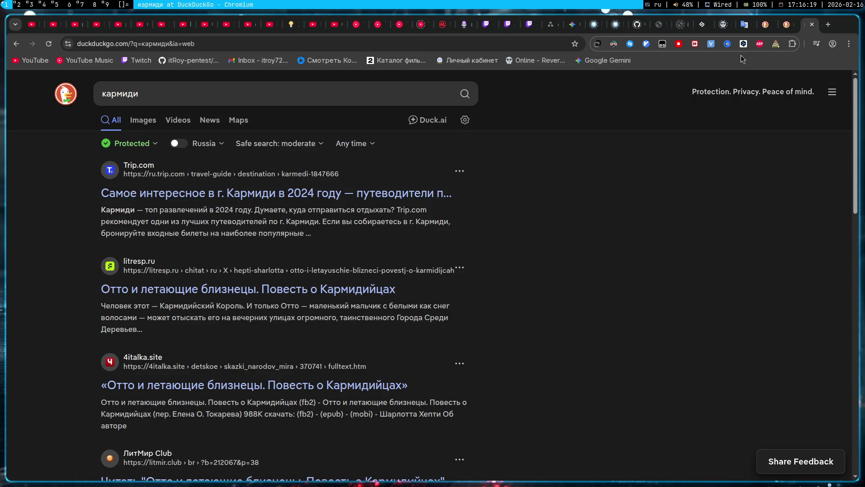
pyautogui.click(812, 25)
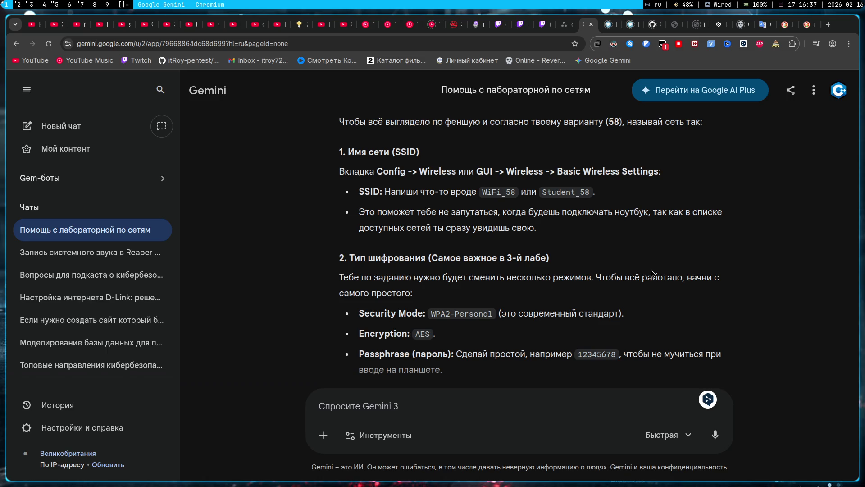
# Step: Bring up the lab3.pkt topology and nudge Wireless Router0 slightly upward on the Logical canvas
pyautogui.press('super+7')
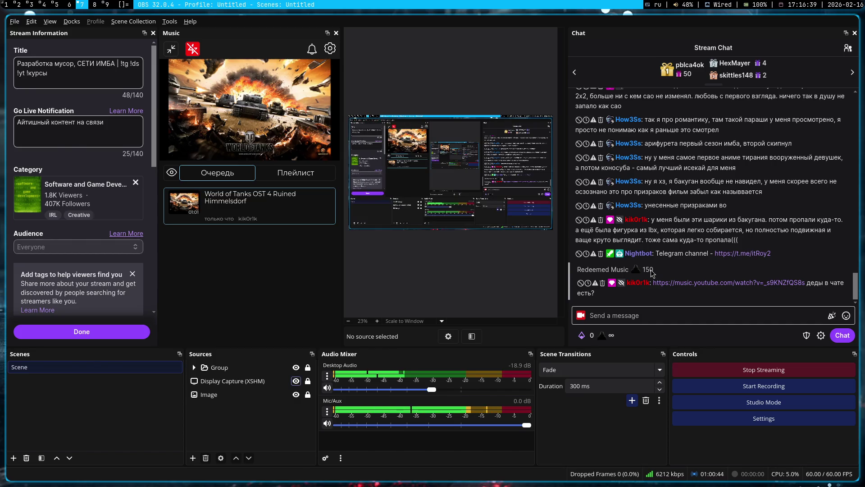
pyautogui.press('super+1')
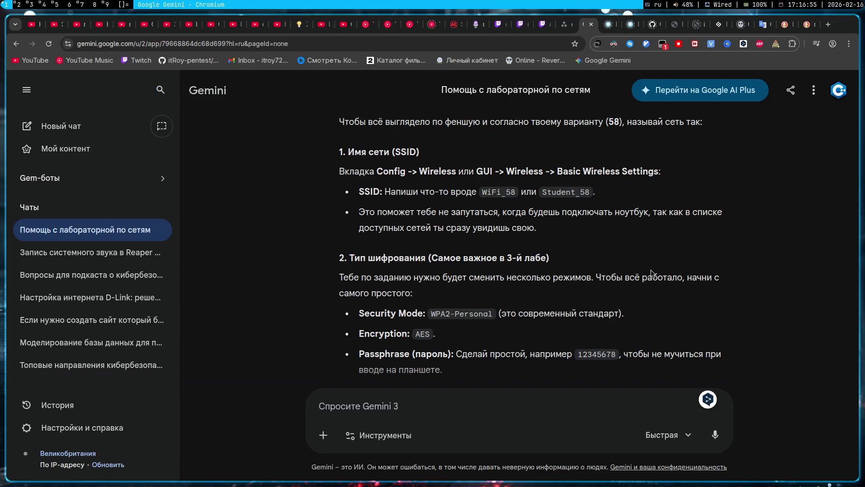
pyautogui.press('super+2')
pyautogui.press('super+1')
pyautogui.press('super+3')
pyautogui.moveTo(287, 261); pyautogui.dragTo(286, 257)
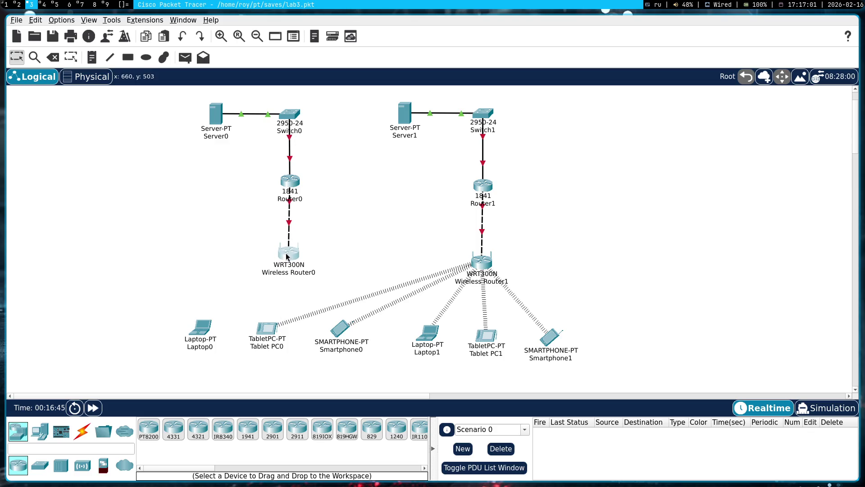
# Step: Open Wireless Router0's Config > Wireless settings and check the WiFi_58 SSID against Gemini's advice
pyautogui.click(291, 248)
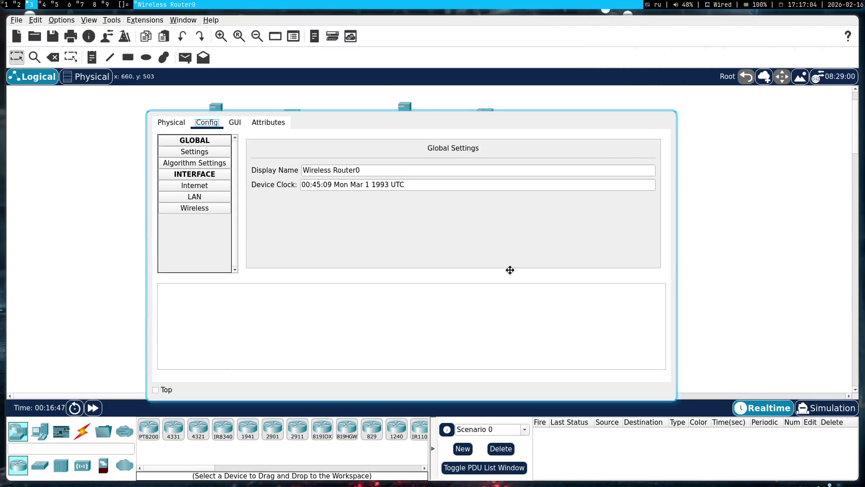
pyautogui.moveTo(509, 269); pyautogui.dragTo(505, 253)
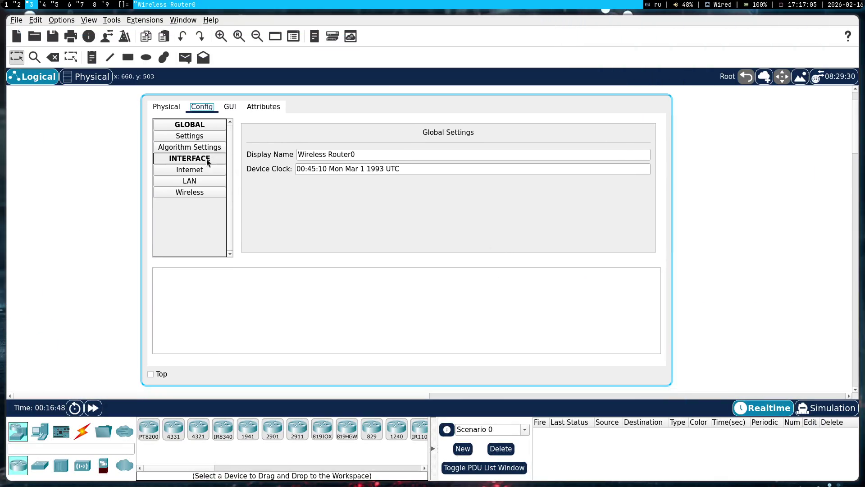
pyautogui.click(201, 193)
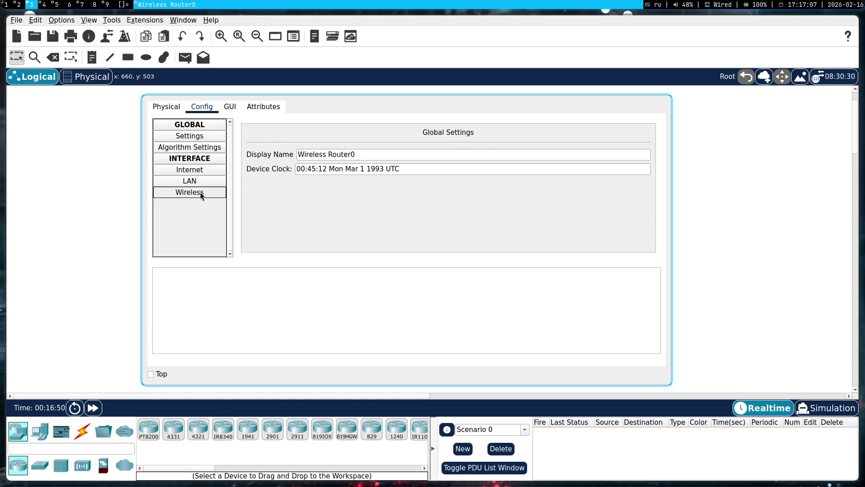
pyautogui.press('super+1')
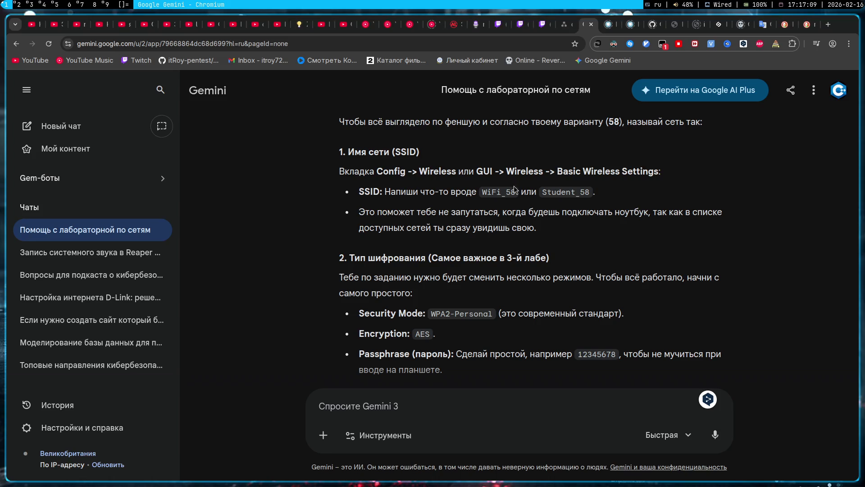
pyautogui.press('super+3')
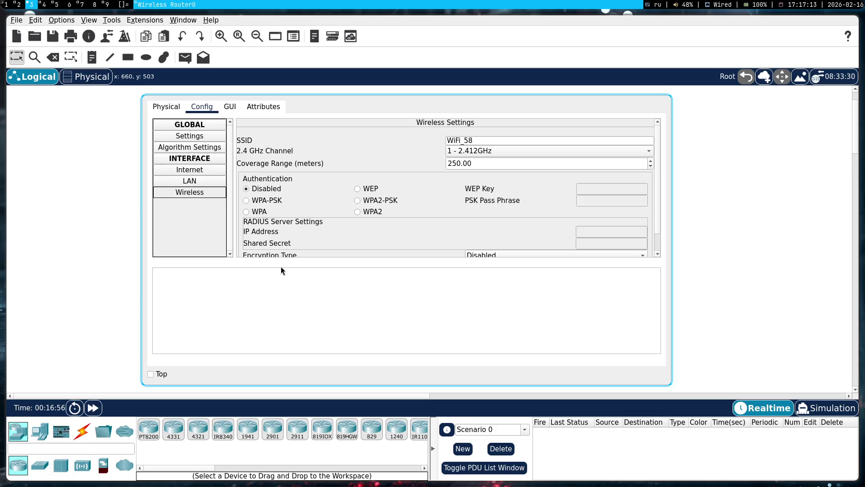
pyautogui.scroll(-2, 299, 255)
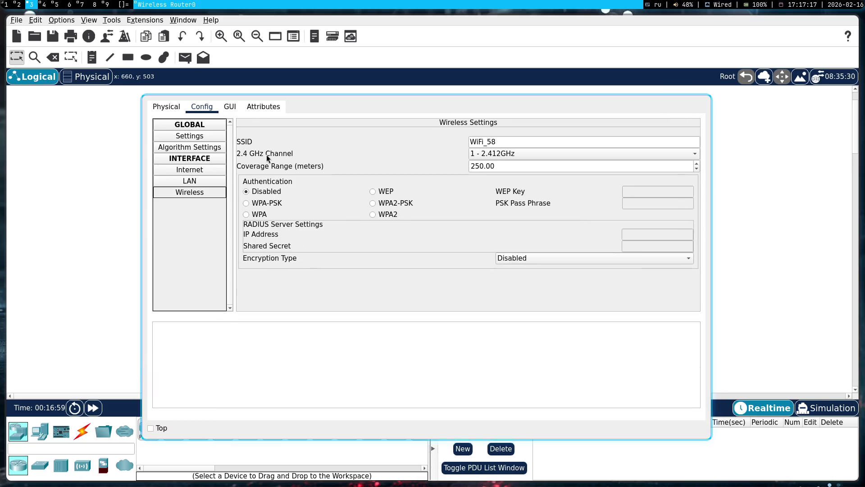
# Step: Browse the router's LAN and Internet settings, return to Wireless, and compare with Gemini
pyautogui.click(211, 184)
pyautogui.click(206, 172)
pyautogui.click(196, 193)
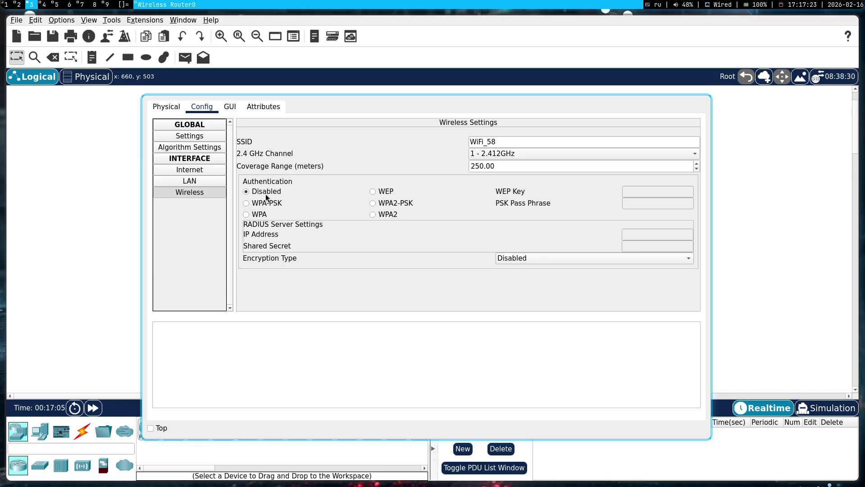
pyautogui.press('super+1')
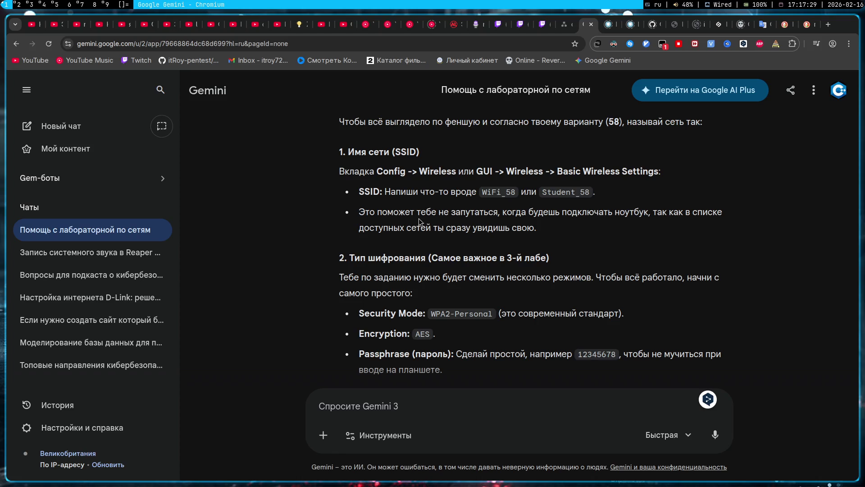
# Step: Close Wireless Router0's configuration window and highlight Gemini's WPA2-Personal advice before returning to the topology
pyautogui.press('super+3')
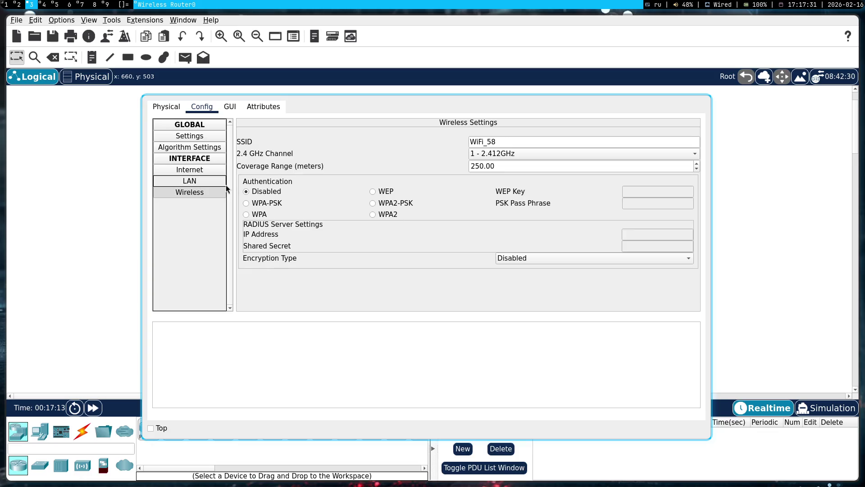
pyautogui.press('Escape')
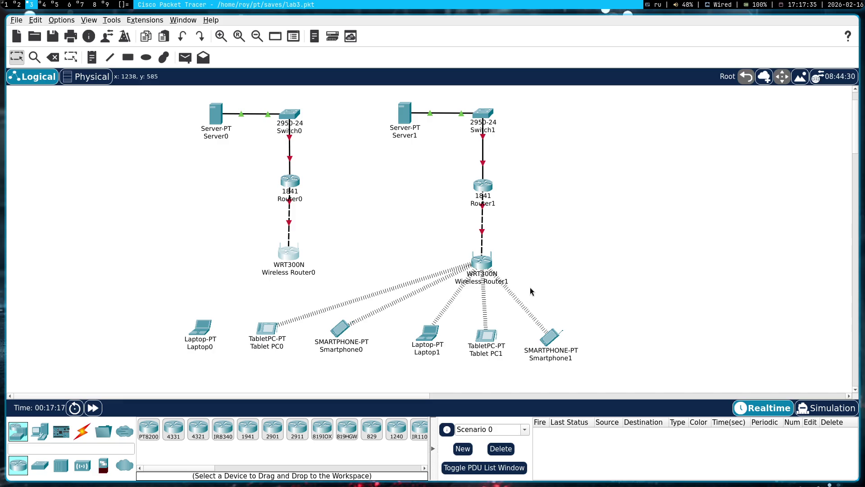
pyautogui.press('super+1')
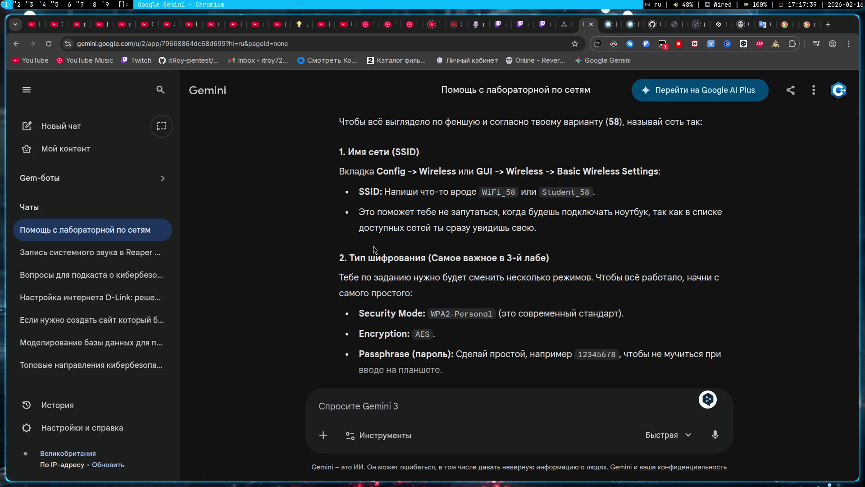
pyautogui.scroll(-2, 561, 273)
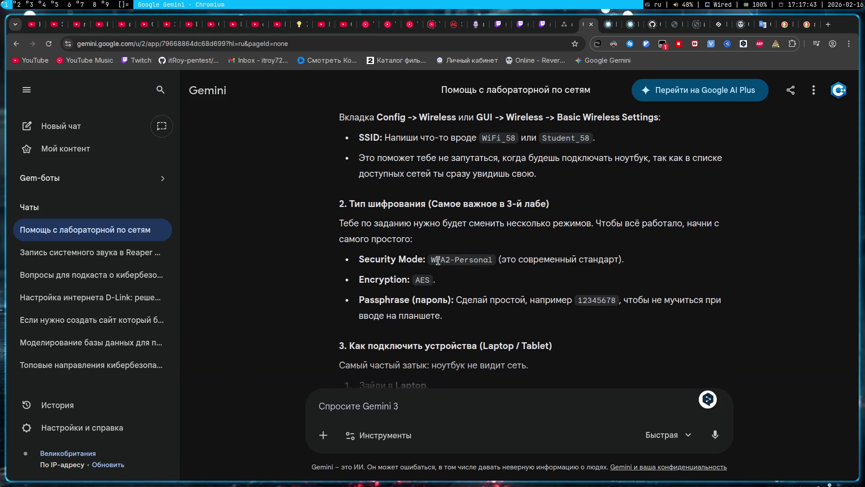
pyautogui.moveTo(432, 260); pyautogui.dragTo(518, 260)
pyautogui.press('super+3')
pyautogui.press('super+1')
pyautogui.scroll(-2, 397, 279)
pyautogui.press('super+3')
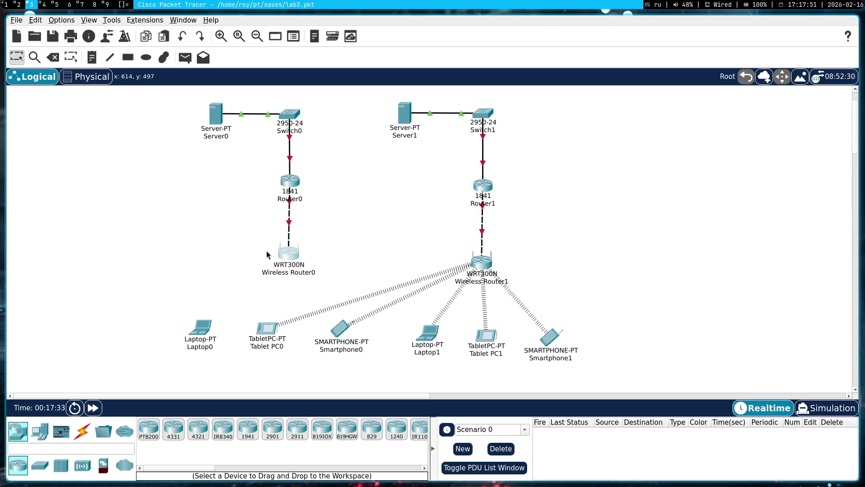
# Step: Reopen Wireless Router0, enlarge its window, and go to the GUI's Basic Wireless Settings page
pyautogui.click(294, 252)
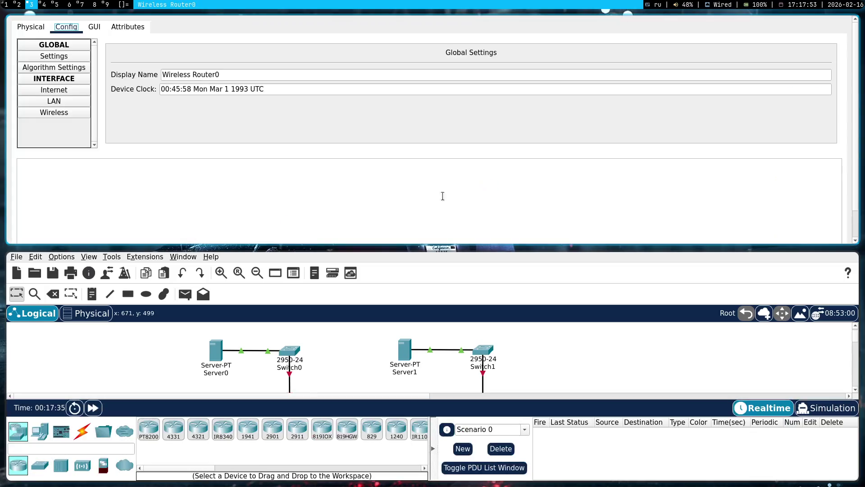
pyautogui.moveTo(532, 290)
pyautogui.mouseDown()
pyautogui.moveTo(591, 321)
pyautogui.moveTo(637, 303)
pyautogui.moveTo(582, 395)
pyautogui.moveTo(559, 356)
pyautogui.mouseUp()
pyautogui.click(288, 115)
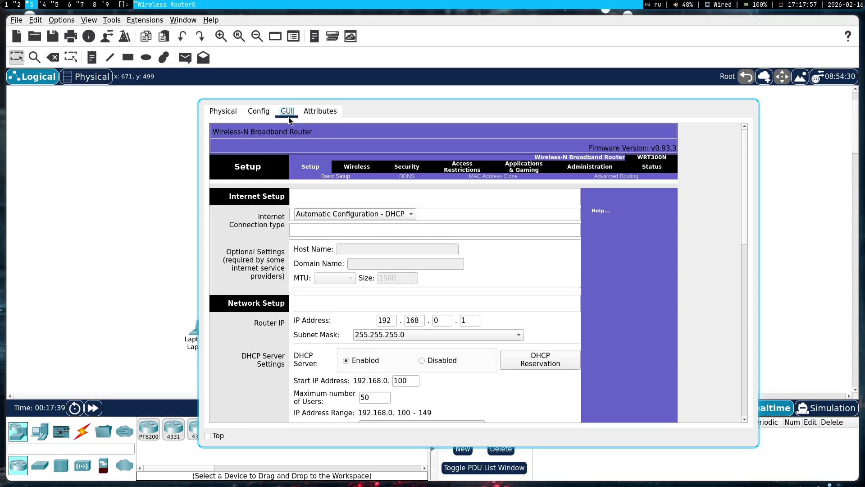
pyautogui.scroll(-3, 266, 257)
pyautogui.scroll(3, 264, 262)
pyautogui.click(357, 171)
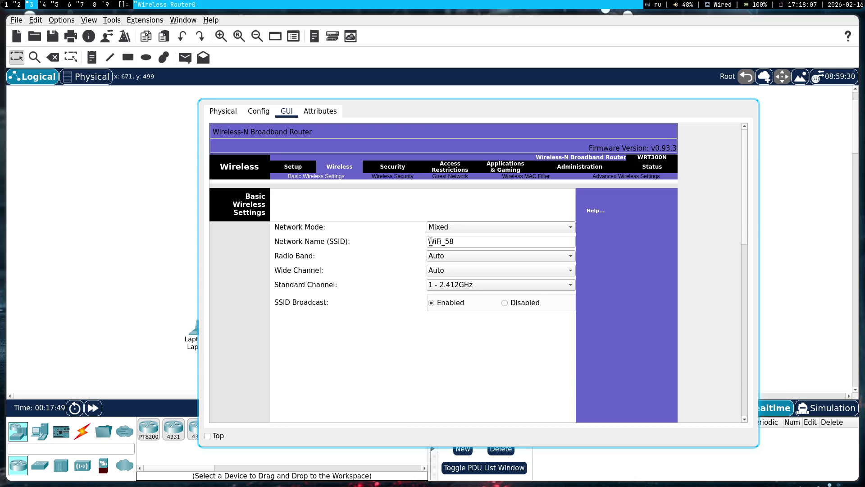
# Step: After checking Gemini, keep network mode Mixed, radio band Auto and wide channel Auto
pyautogui.press('super+1')
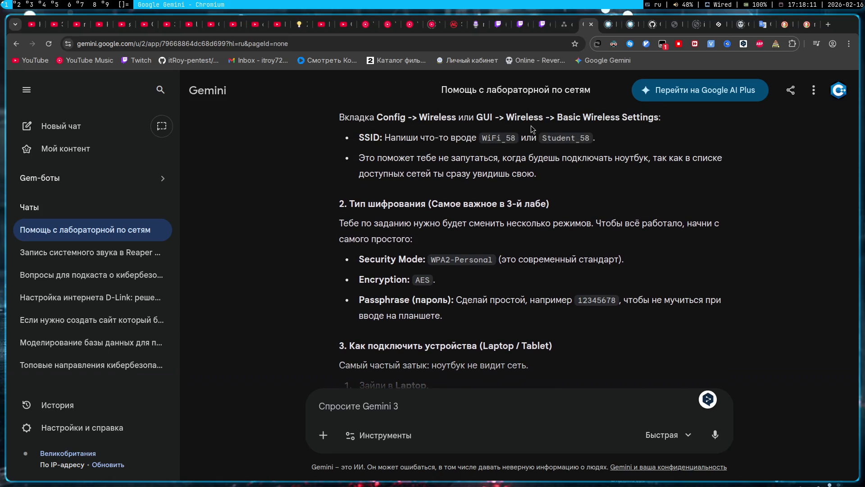
pyautogui.press('super+3')
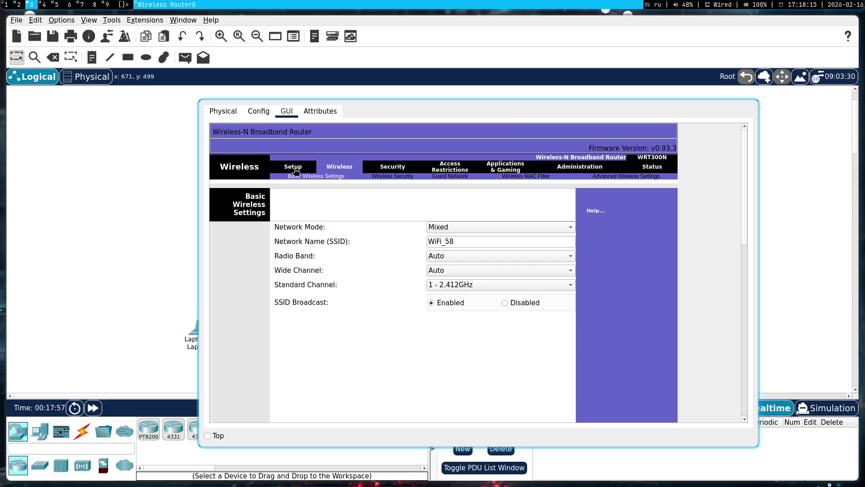
pyautogui.press('super+7')
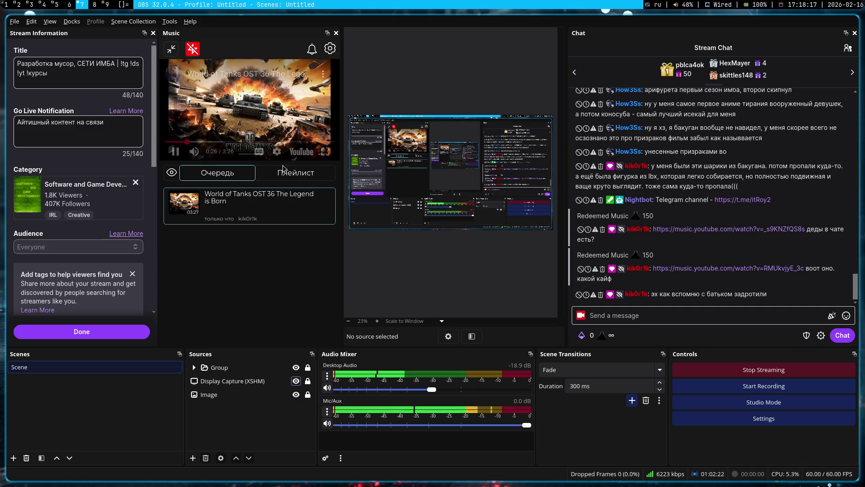
pyautogui.press('super+1')
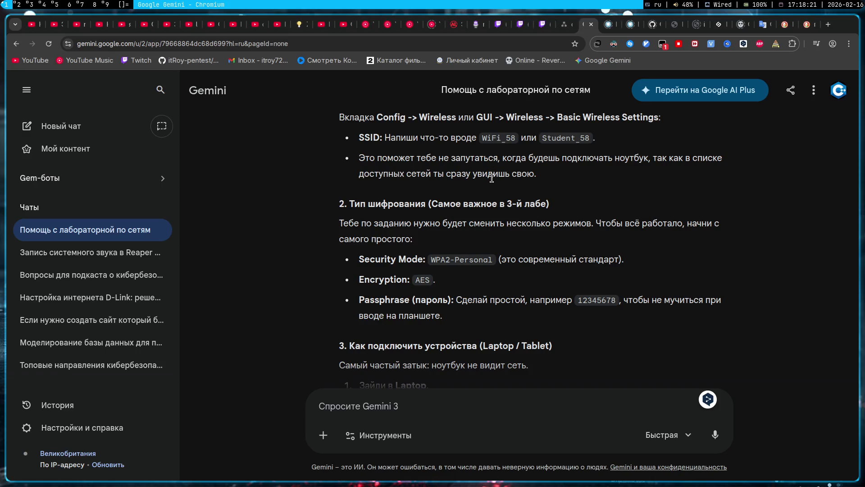
pyautogui.scroll(3, 541, 138)
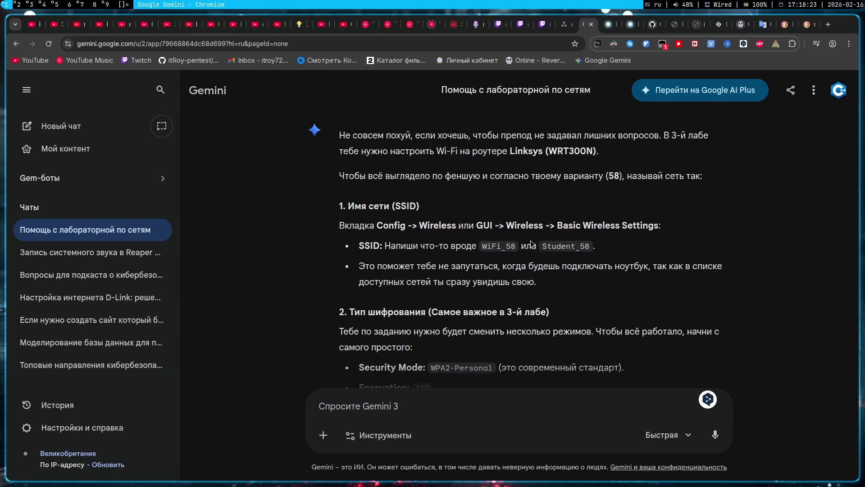
pyautogui.press('super+3')
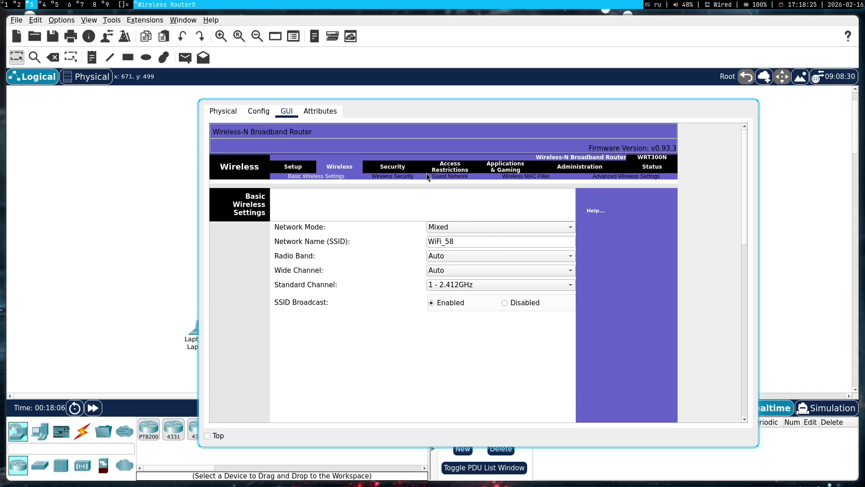
pyautogui.click(436, 228)
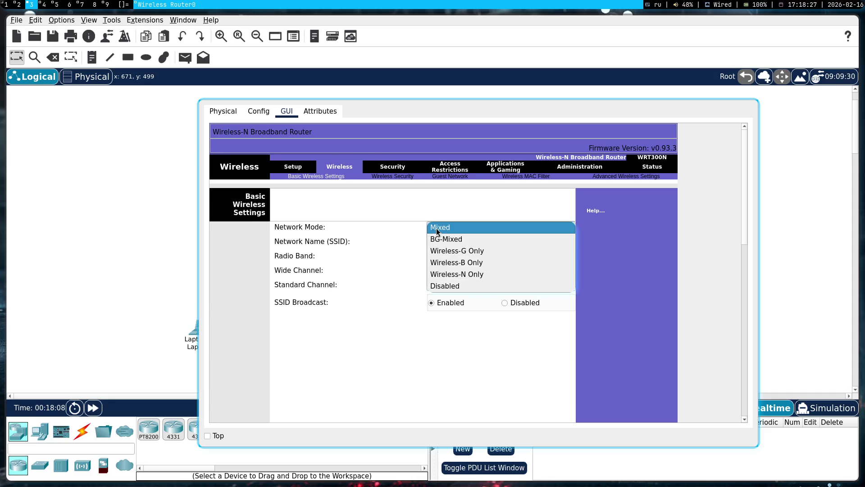
pyautogui.click(407, 224)
pyautogui.click(431, 255)
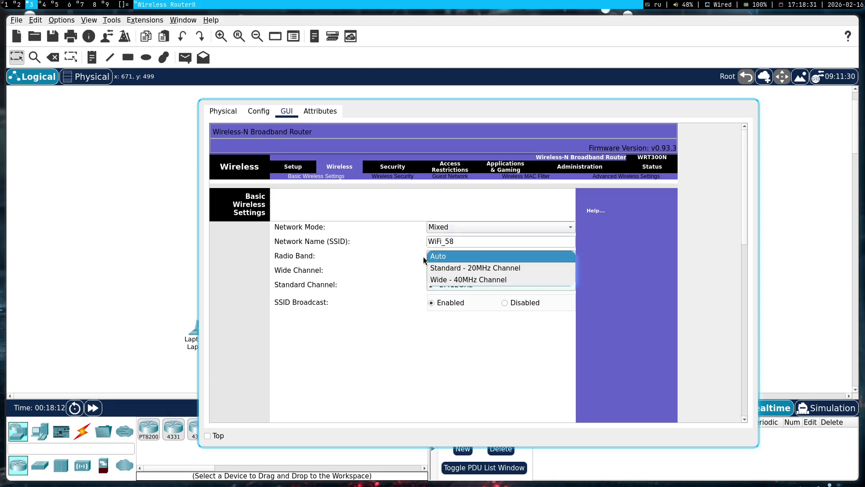
pyautogui.click(408, 259)
pyautogui.click(449, 270)
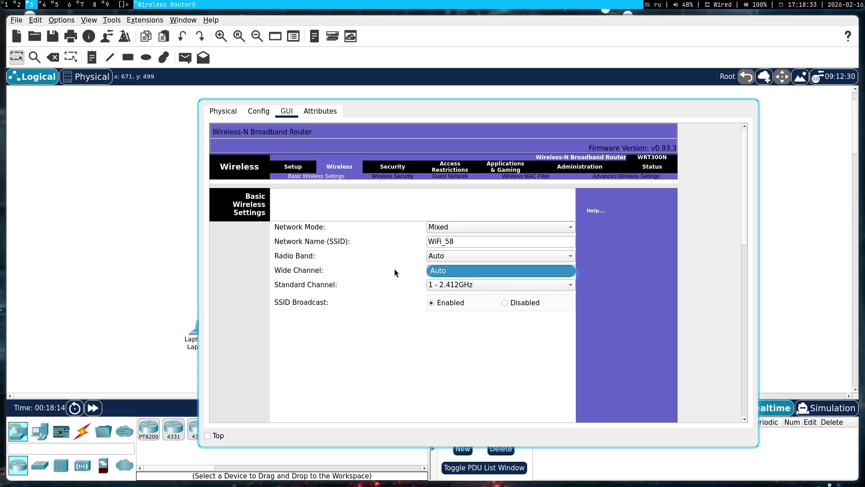
pyautogui.click(394, 269)
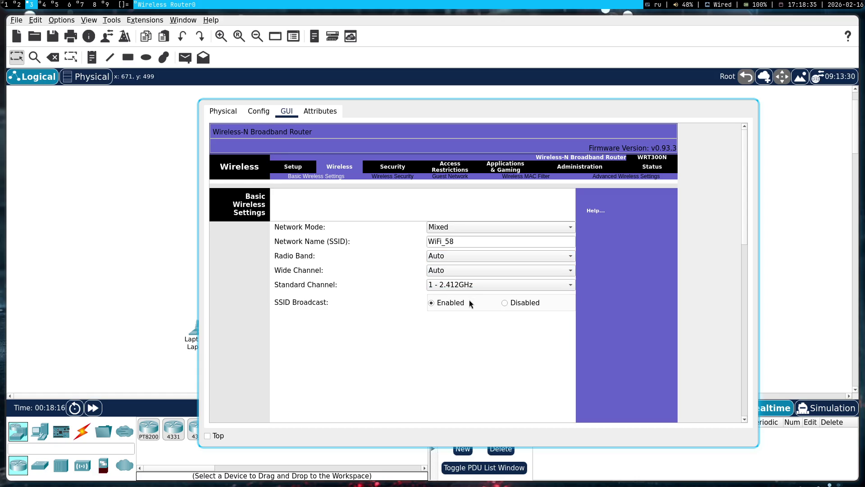
# Step: Consult Gemini's advice again, then bring up the router's Security page
pyautogui.press('super+1')
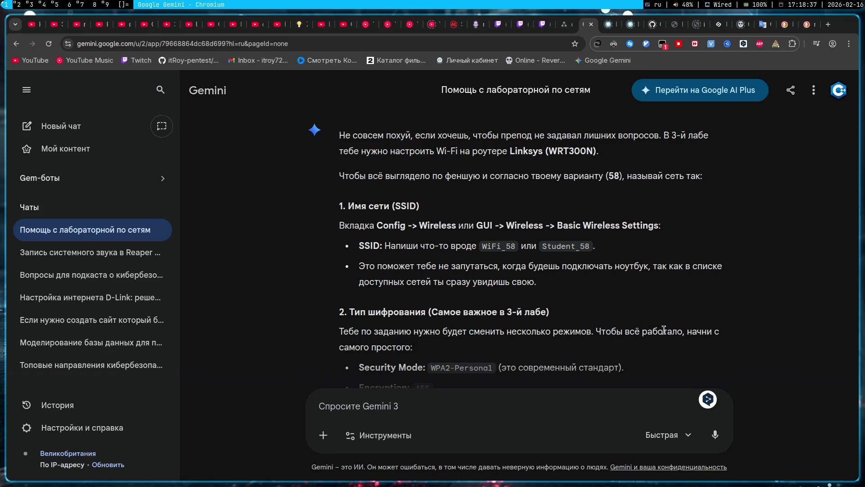
pyautogui.press('super+3')
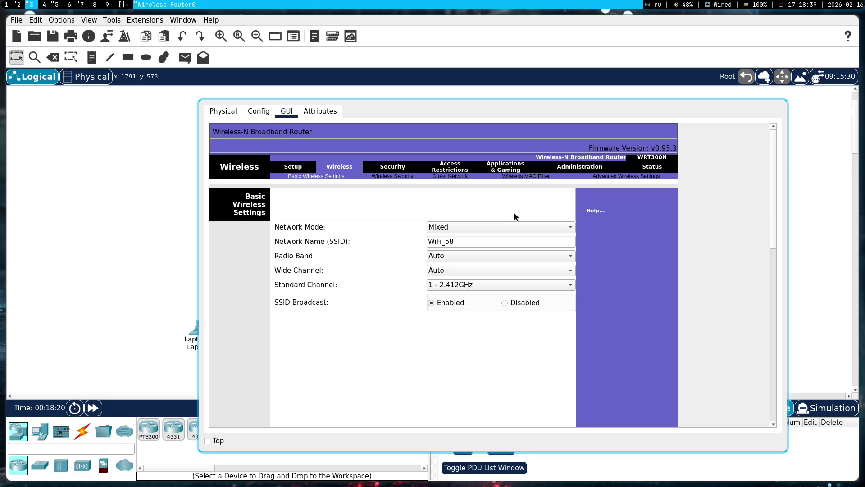
pyautogui.press('super+1')
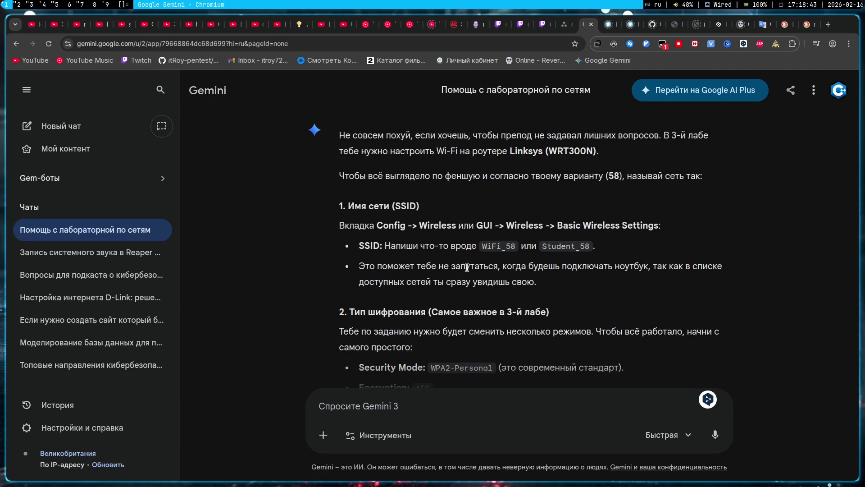
pyautogui.scroll(-1, 472, 267)
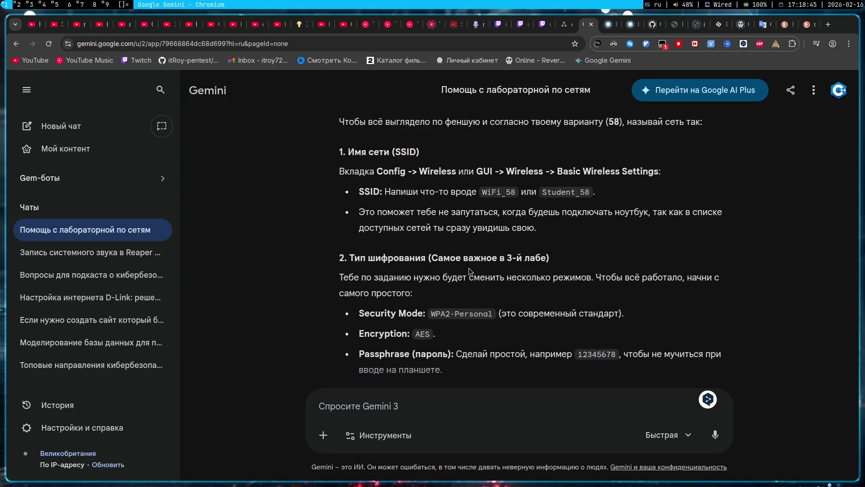
pyautogui.press('super+3')
pyautogui.click(393, 167)
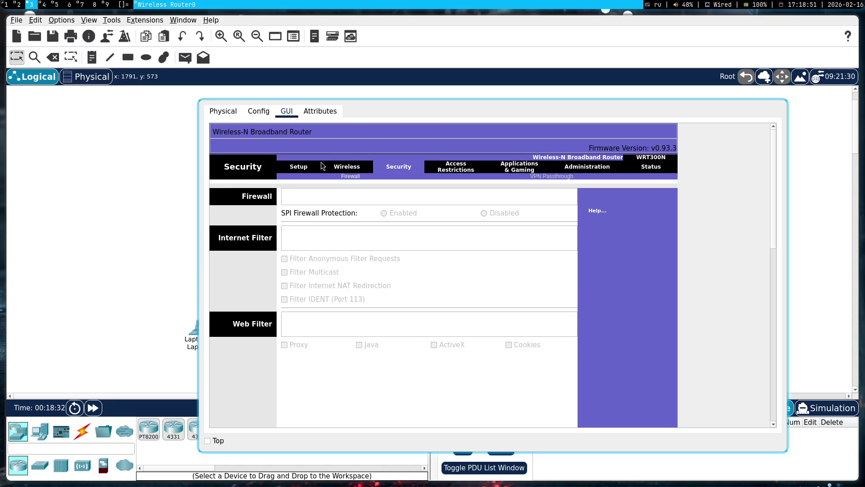
# Step: Review the router's basic Setup page, keeping DHCP as the internet connection type
pyautogui.click(342, 167)
pyautogui.click(289, 170)
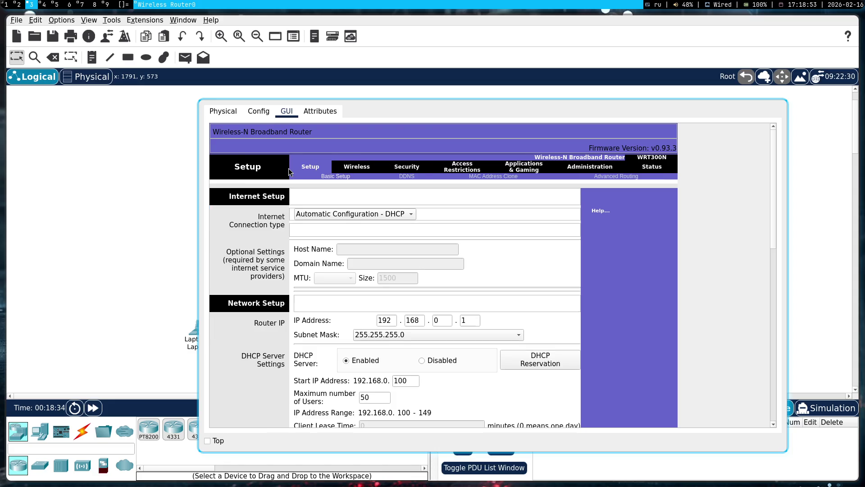
pyautogui.click(333, 211)
pyautogui.click(458, 221)
pyautogui.scroll(-5, 316, 256)
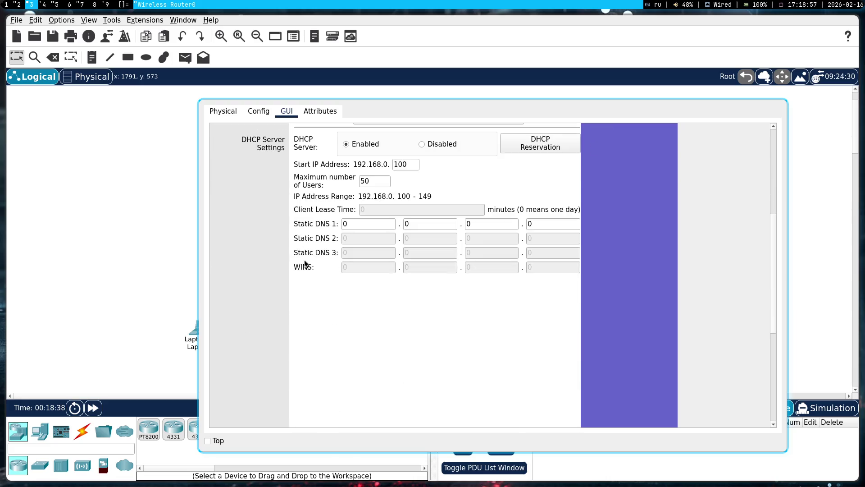
pyautogui.scroll(5, 304, 260)
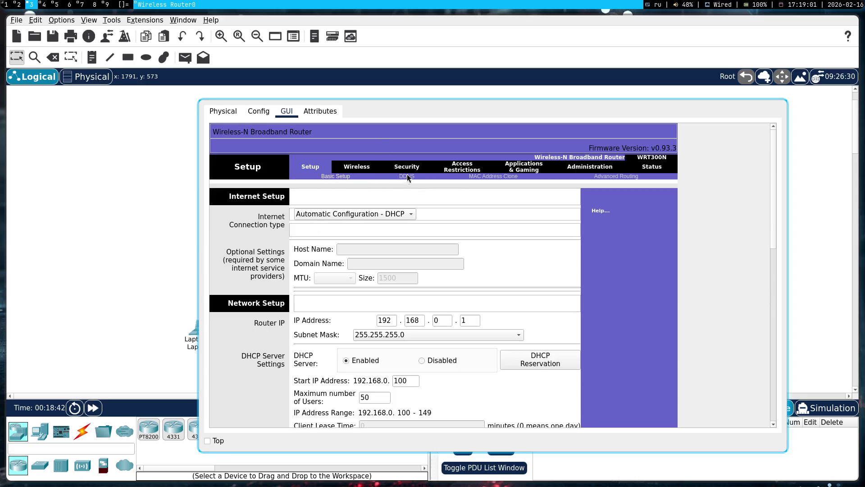
# Step: Scroll through the router's Access Restrictions page to review its options
pyautogui.click(463, 172)
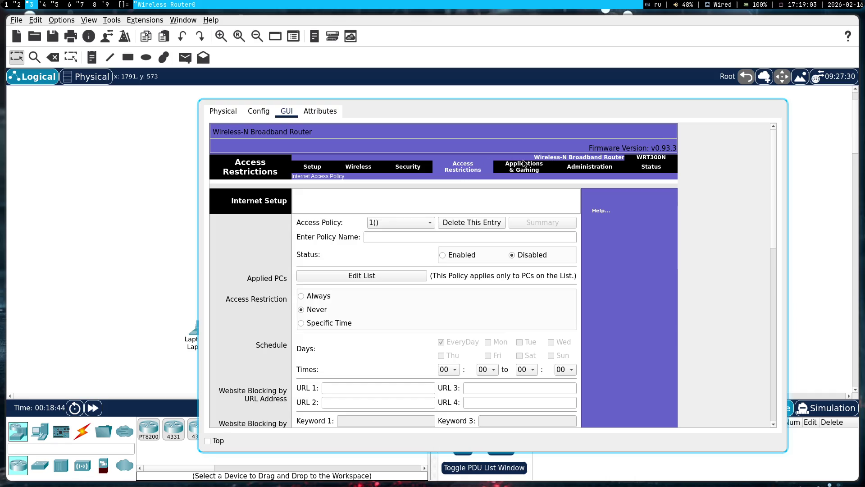
pyautogui.click(656, 168)
pyautogui.scroll(-3, 397, 274)
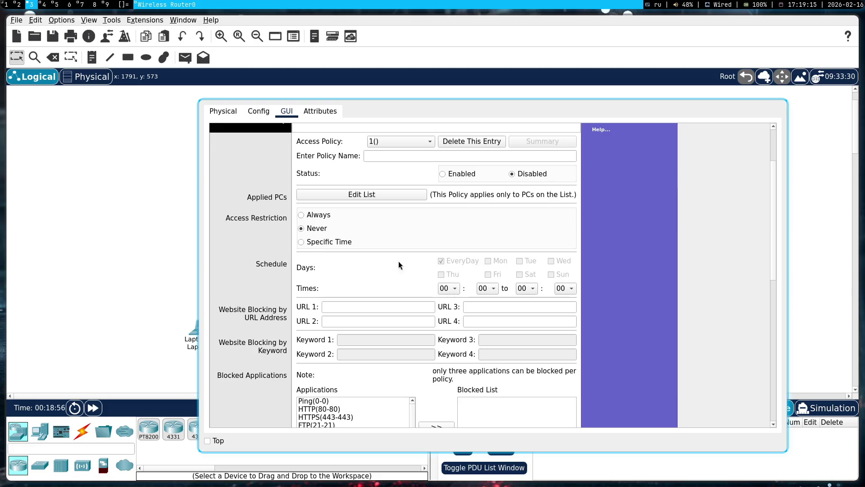
pyautogui.scroll(-5, 398, 260)
pyautogui.scroll(-4, 299, 276)
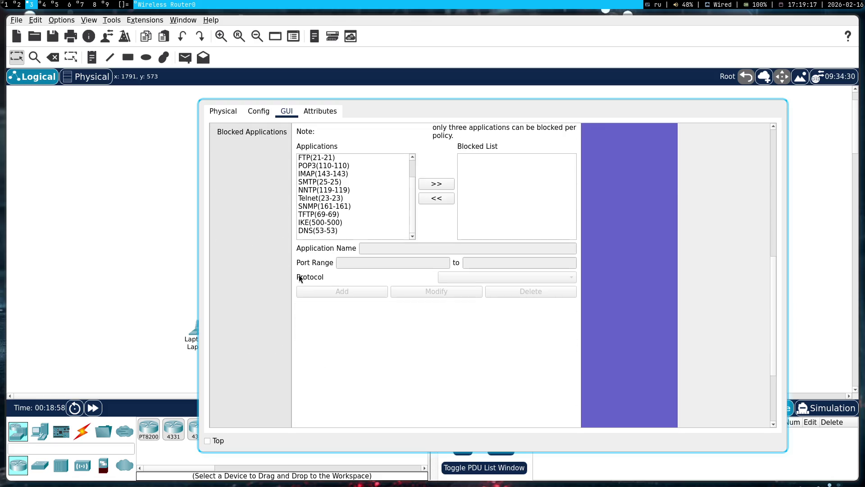
pyautogui.scroll(4, 301, 277)
pyautogui.scroll(-2, 318, 310)
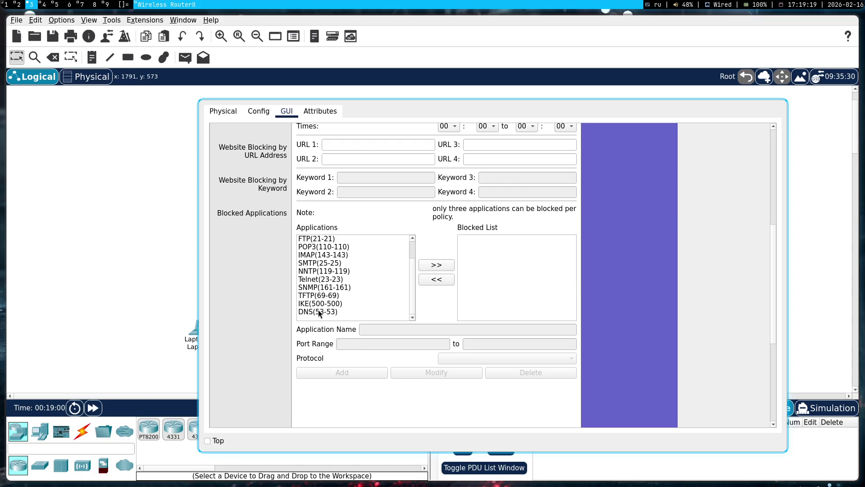
pyautogui.scroll(3, 317, 305)
pyautogui.scroll(-1, 271, 320)
pyautogui.scroll(-1, 271, 321)
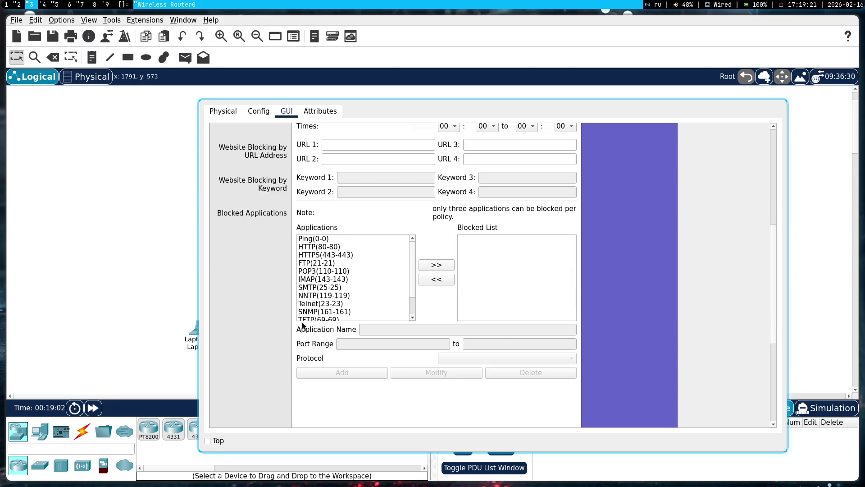
pyautogui.scroll(-6, 285, 318)
pyautogui.scroll(9, 282, 315)
pyautogui.scroll(3, 282, 316)
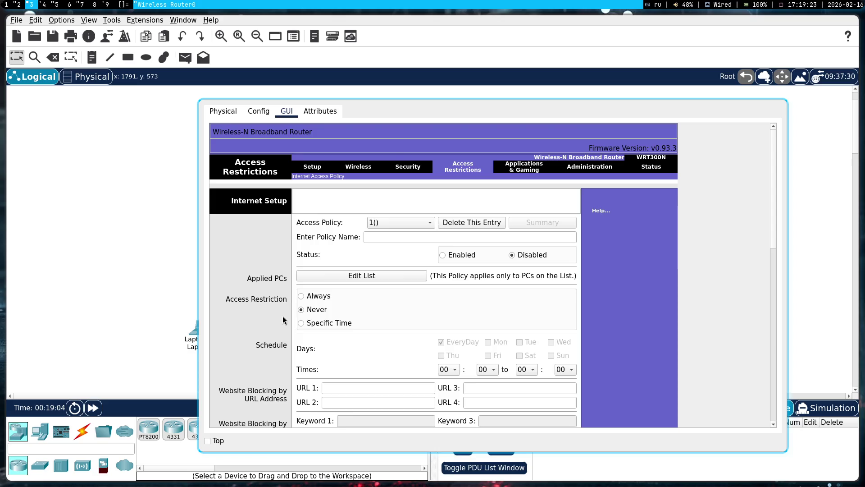
# Step: Revisit Basic Wireless Settings, then view the router's Config tab and Physical device view
pyautogui.click(339, 167)
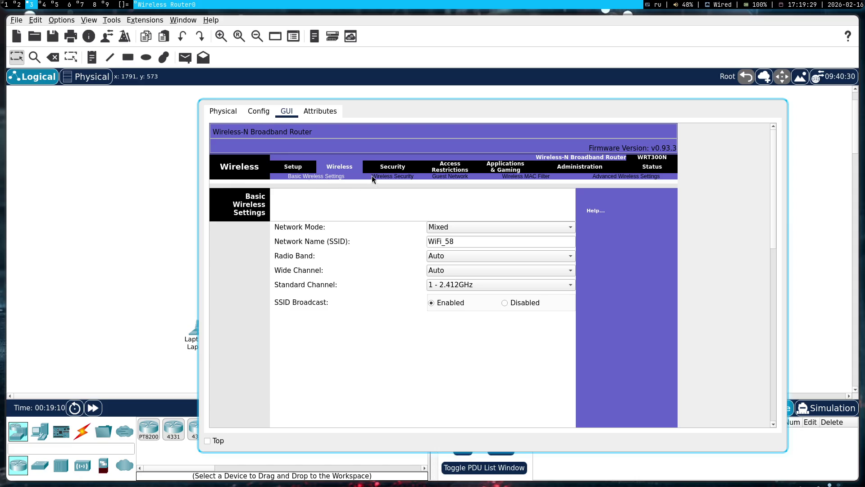
pyautogui.click(269, 113)
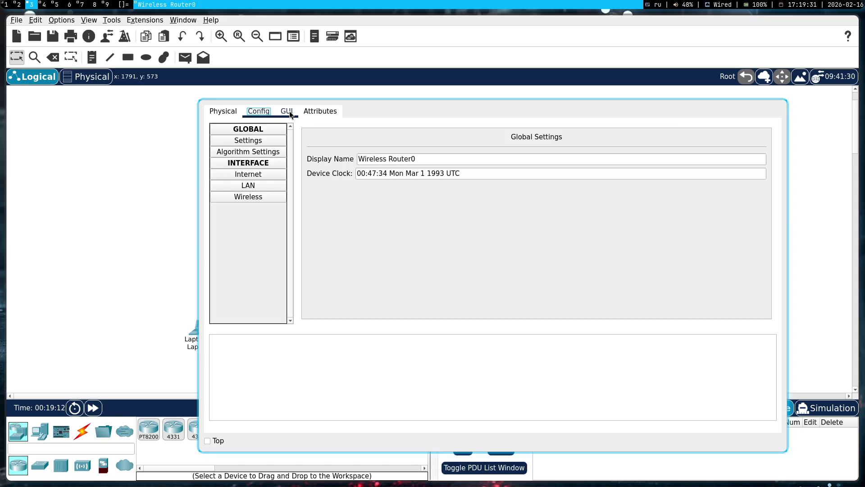
pyautogui.click(242, 111)
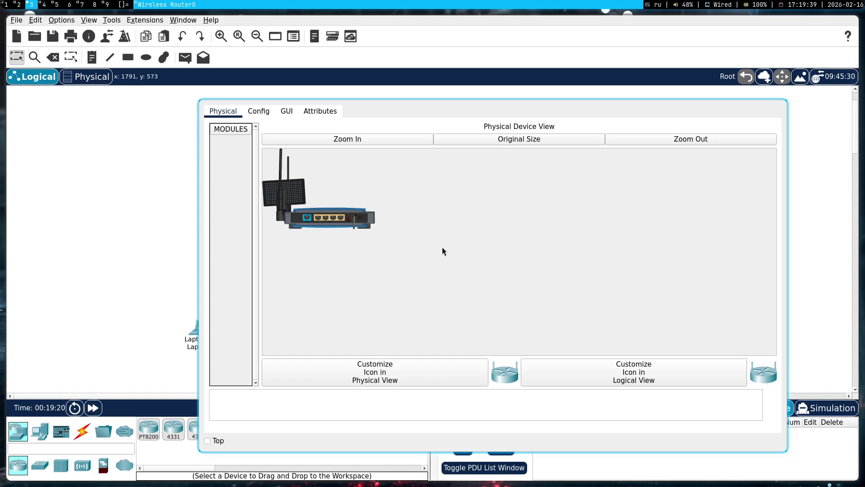
pyautogui.press('super+1')
# Step: Reread the WPA2-Personal recommendation and ask Gemini, in Russian, exactly where to go to change settings
pyautogui.scroll(-4, 464, 234)
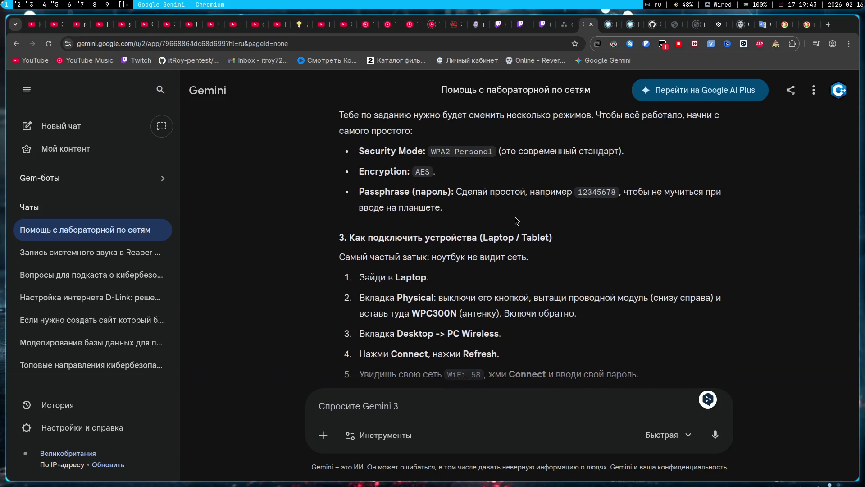
pyautogui.scroll(1, 537, 217)
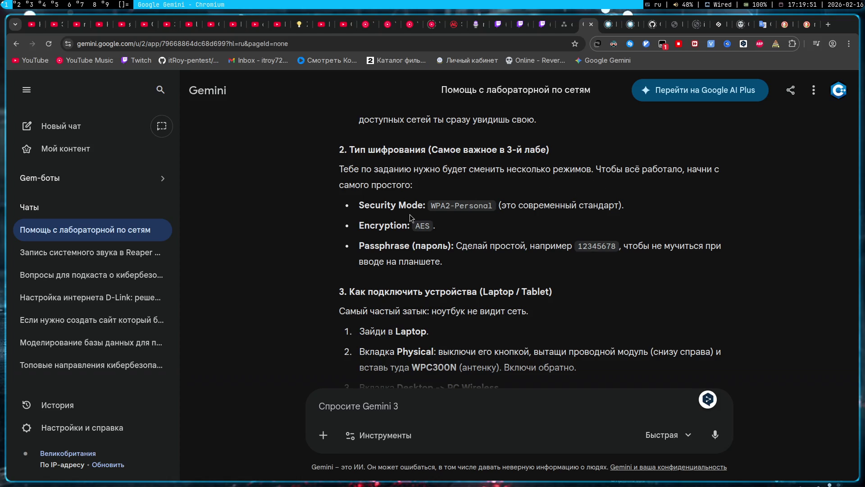
pyautogui.moveTo(431, 206); pyautogui.dragTo(493, 207)
pyautogui.click(609, 230)
pyautogui.write('ты хоть говори куда заходить чт')
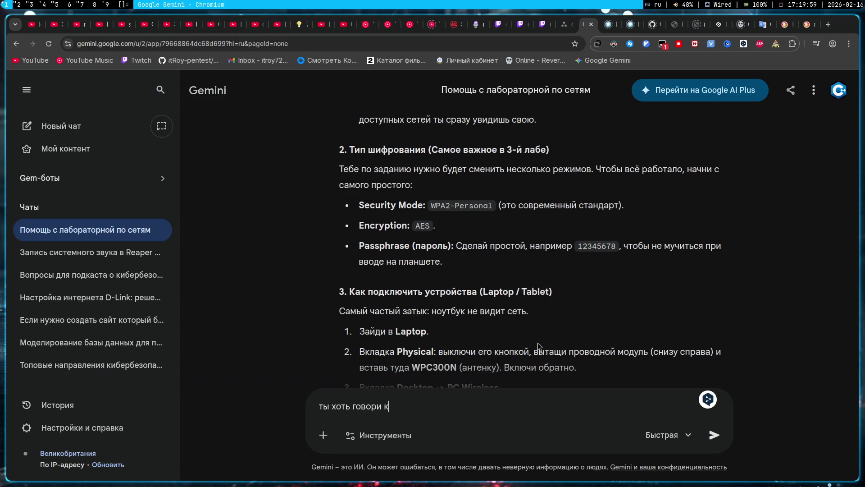
pyautogui.write('обы чето менять,')
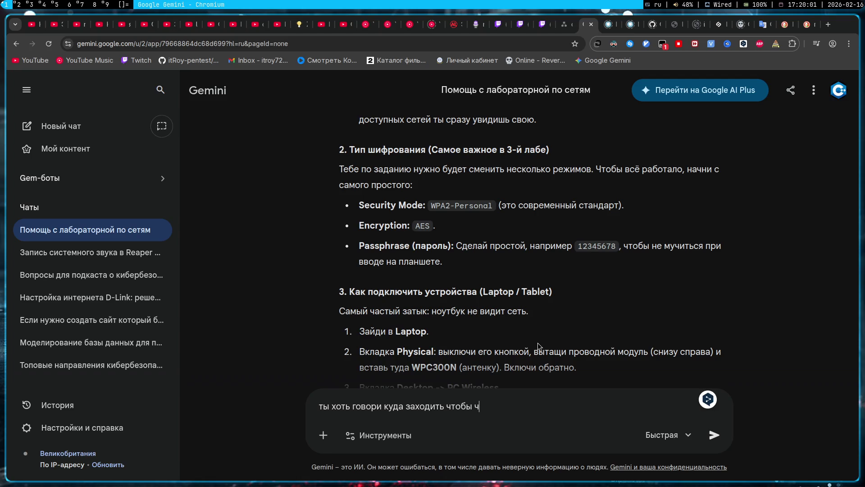
pyautogui.write(' яж не ебу')
pyautogui.press('Return')
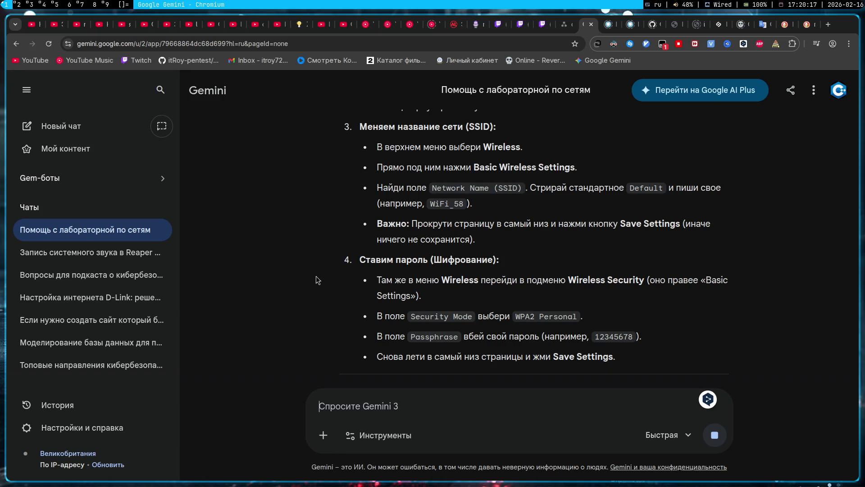
pyautogui.press('super+3')
# Step: Glance over Security and Access Restrictions, then save Basic Wireless Settings with network name WiFi_58
pyautogui.click(283, 111)
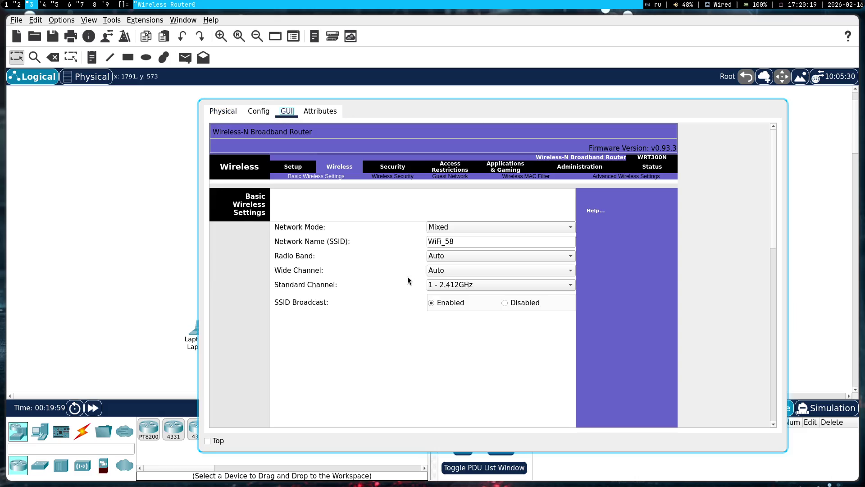
pyautogui.click(401, 168)
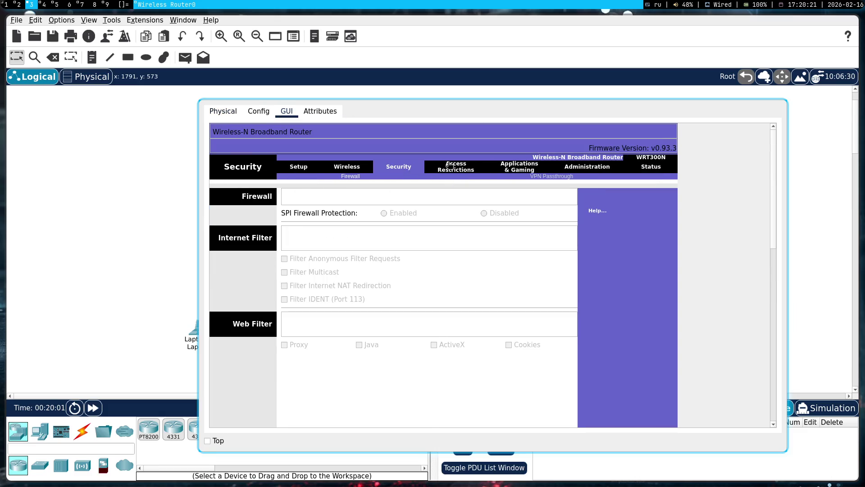
pyautogui.click(450, 165)
pyautogui.click(354, 171)
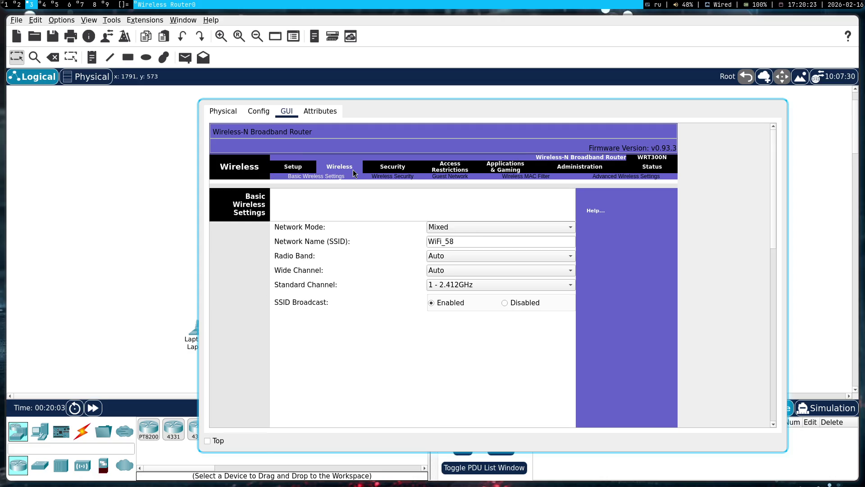
pyautogui.scroll(-5, 405, 289)
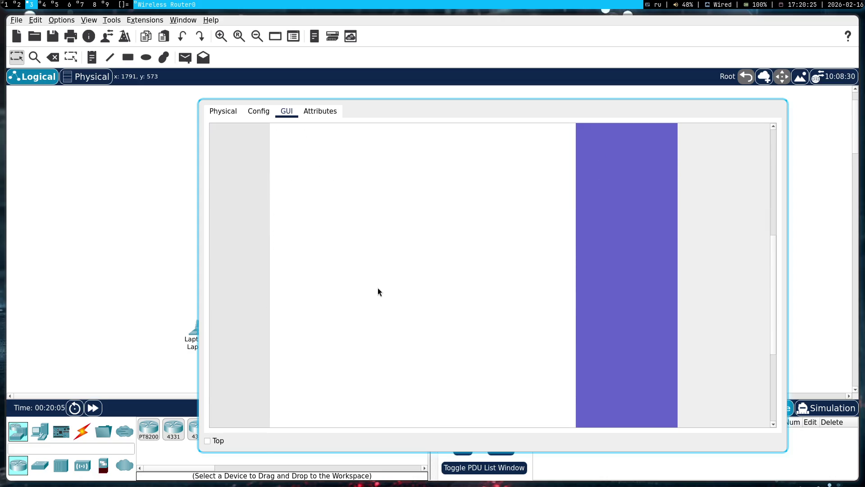
pyautogui.scroll(-2, 387, 338)
pyautogui.click(432, 411)
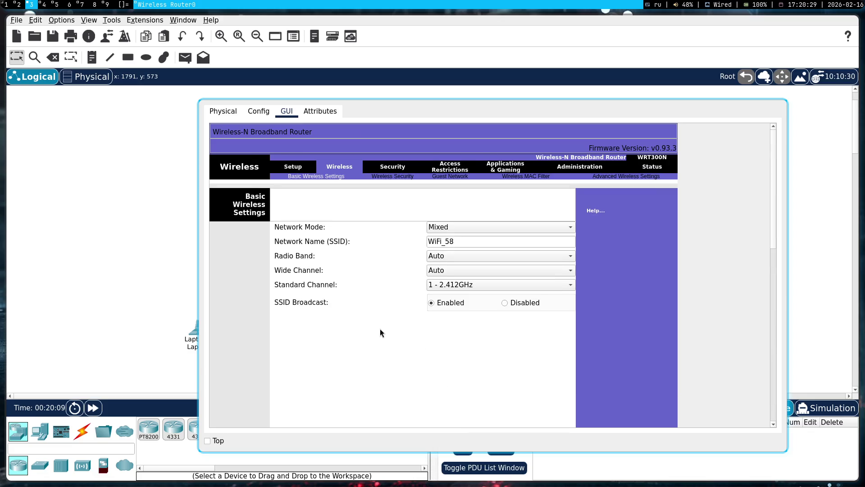
pyautogui.press('super+1')
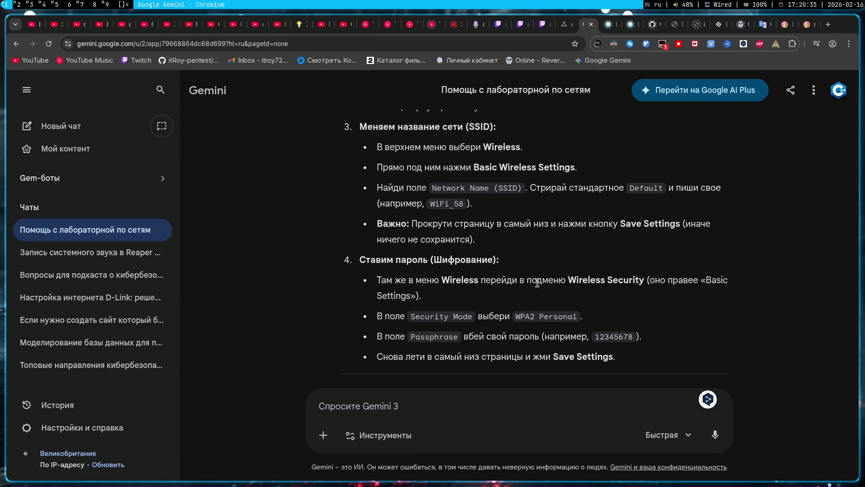
pyautogui.press('super+3')
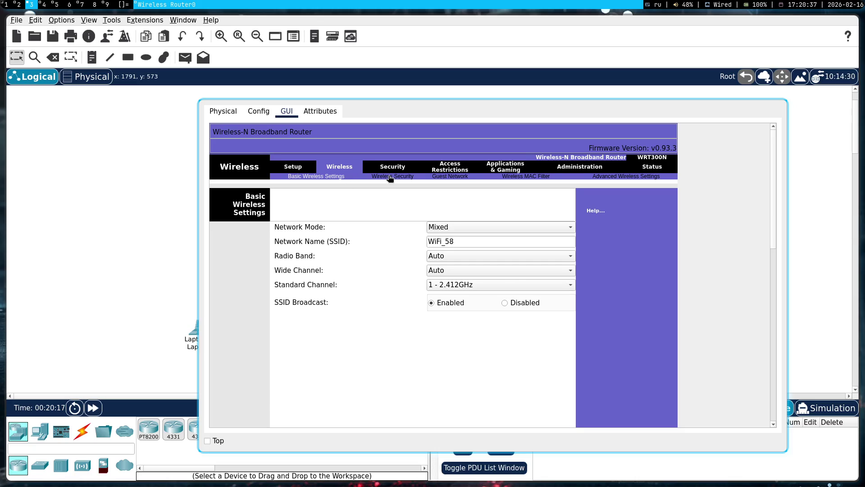
# Step: On the Wireless Security page, set the security mode to WPA2 Personal
pyautogui.click(389, 177)
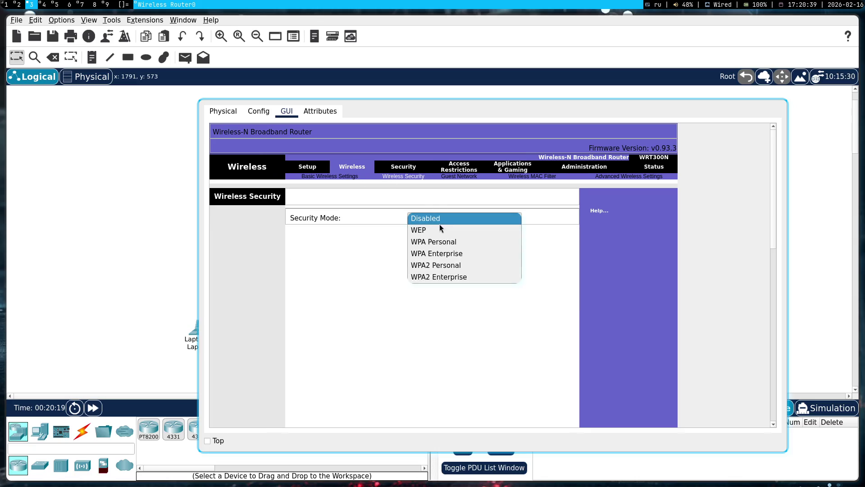
pyautogui.click(442, 265)
pyautogui.click(453, 218)
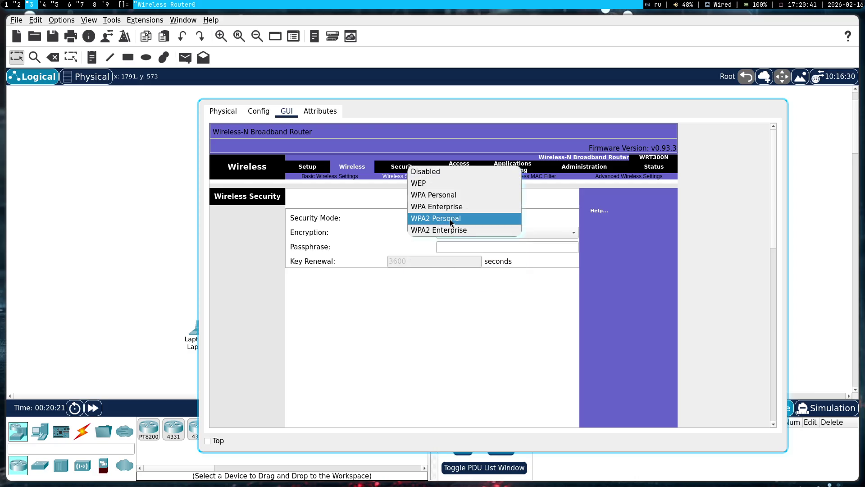
pyautogui.click(448, 219)
pyautogui.click(453, 180)
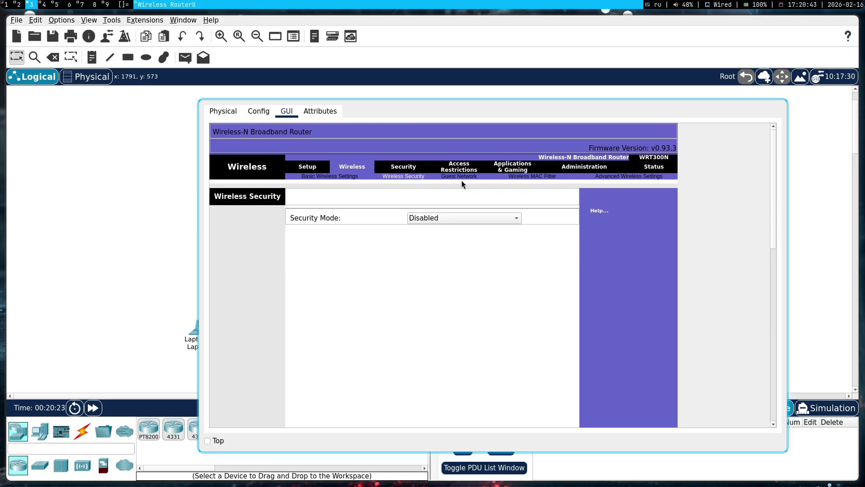
pyautogui.click(432, 219)
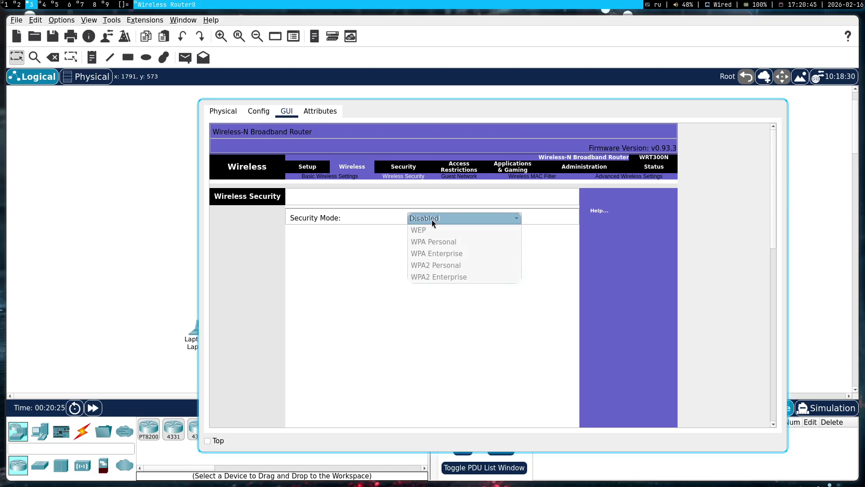
pyautogui.click(441, 266)
# Step: Copy Gemini's example passphrase into the router's passphrase field and scroll toward Save Settings
pyautogui.press('super+1')
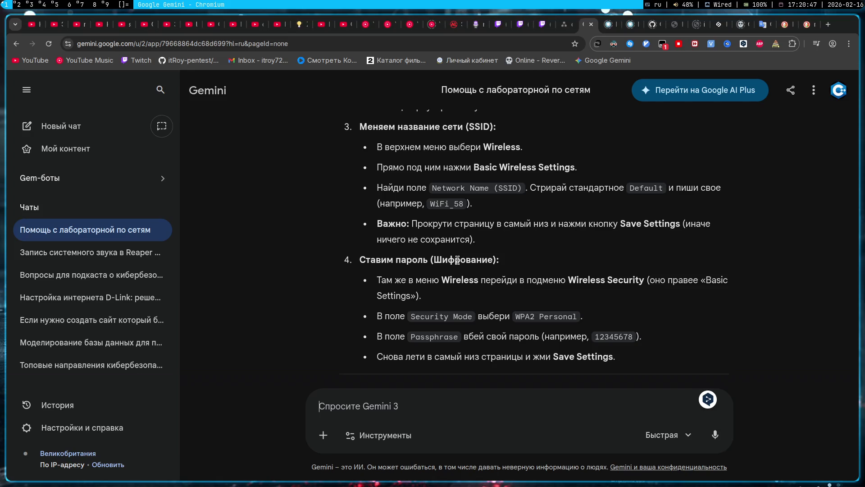
pyautogui.doubleClick(601, 339)
pyautogui.hotkey('ctrl', 'c')
pyautogui.press('super+3')
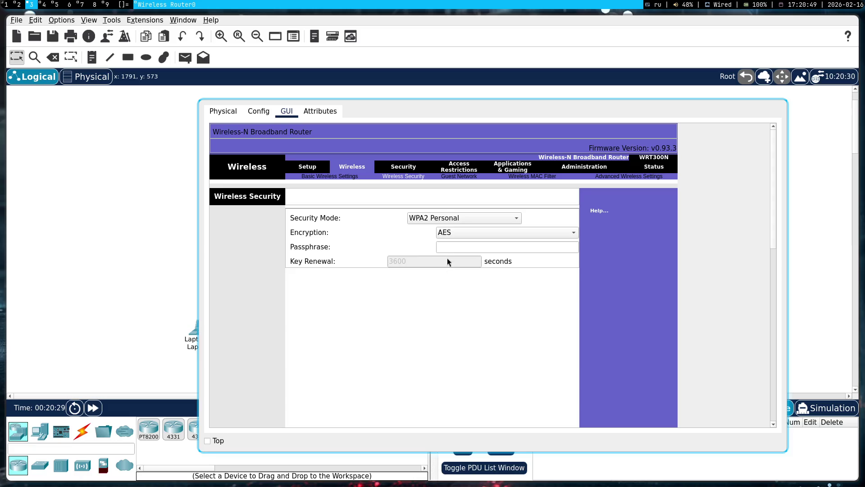
pyautogui.click(458, 245)
pyautogui.hotkey('ctrl', 'v')
pyautogui.press('super+1')
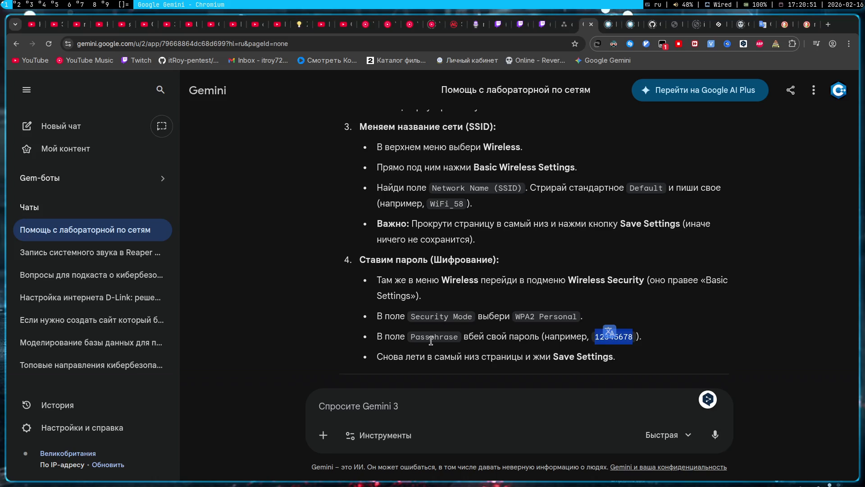
pyautogui.click(431, 341)
pyautogui.press('super+3')
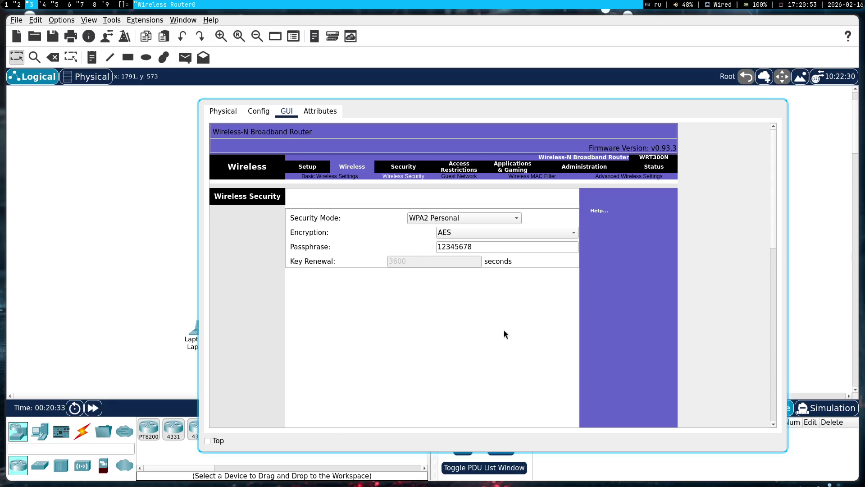
pyautogui.scroll(-10, 504, 330)
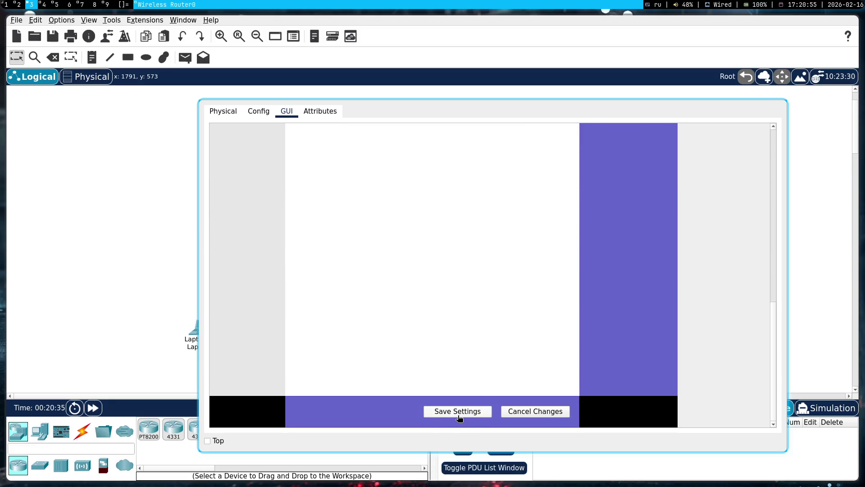
pyautogui.press('super+1')
pyautogui.scroll(-5, 476, 310)
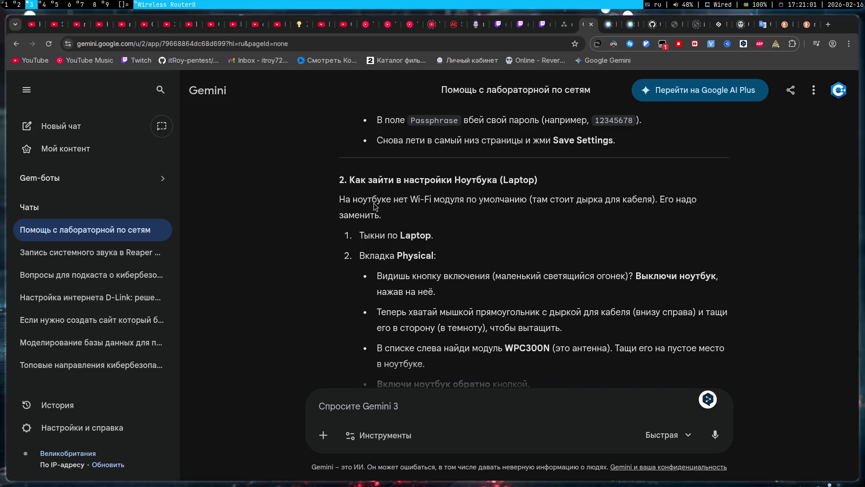
# Step: Close the router window and swap Laptop0's existing module for a WPC300N wireless module
pyautogui.press('super+3')
pyautogui.press('super+shift+c')
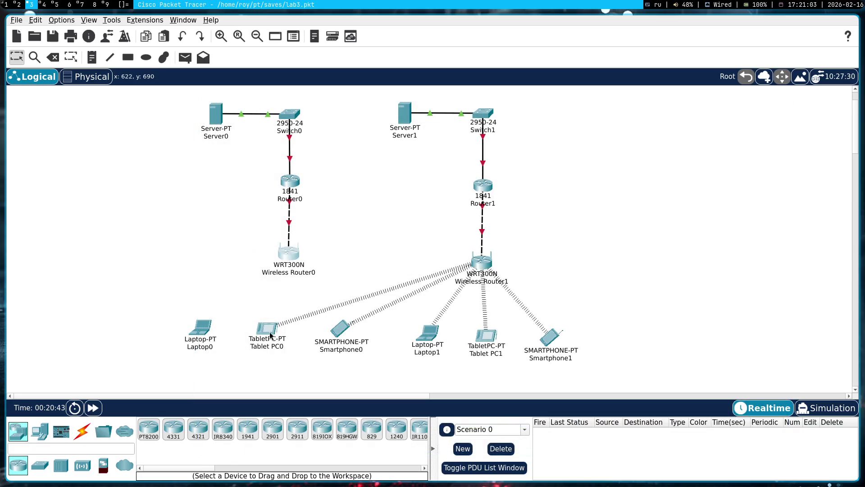
pyautogui.click(205, 327)
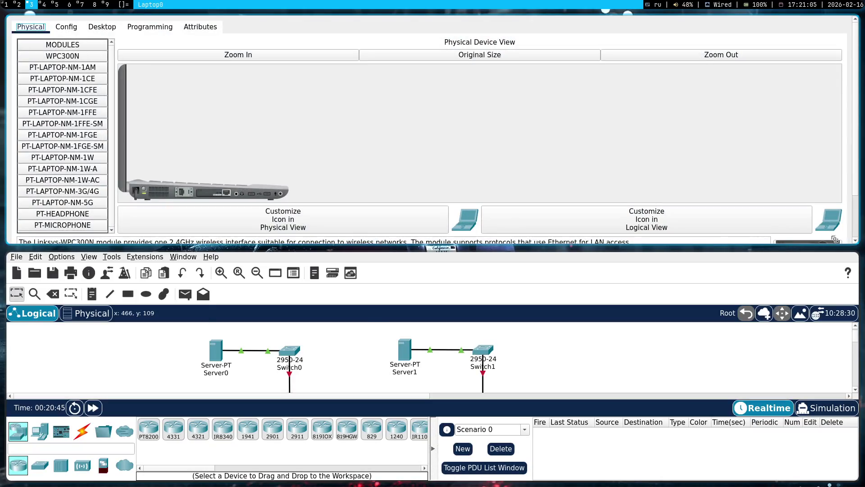
pyautogui.press('super+shift+space')
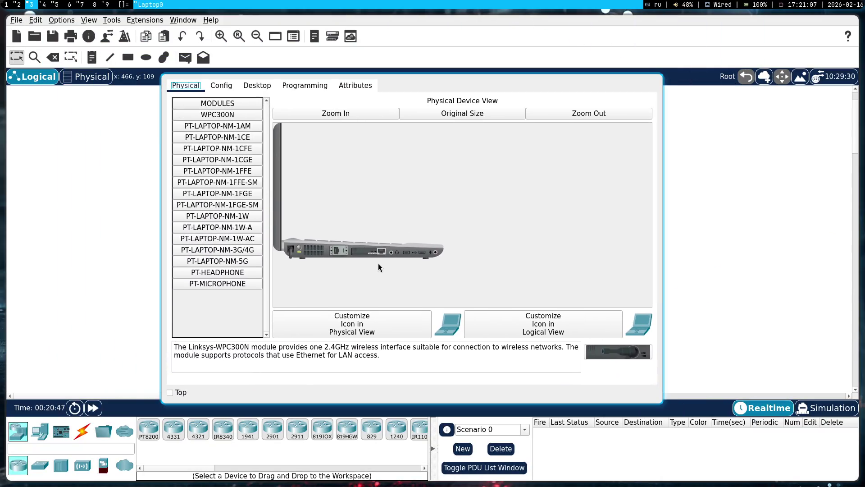
pyautogui.moveTo(377, 254)
pyautogui.mouseDown()
pyautogui.moveTo(374, 271)
pyautogui.moveTo(242, 311)
pyautogui.mouseUp()
pyautogui.click(507, 256)
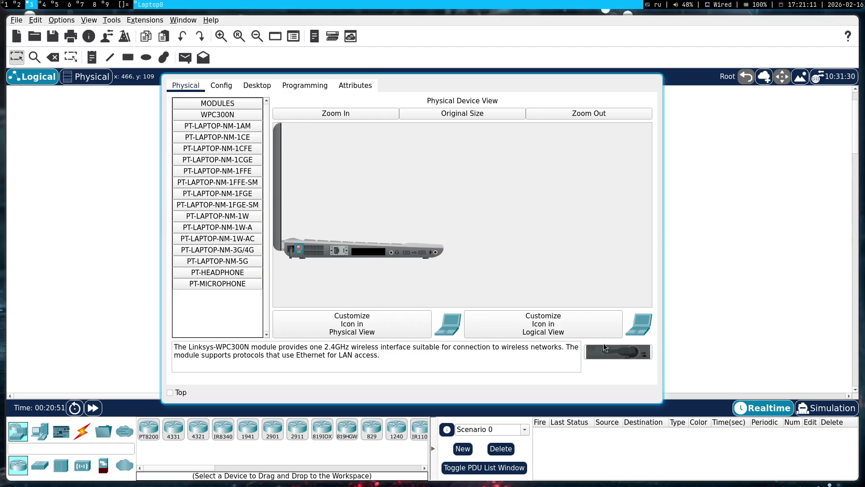
pyautogui.moveTo(617, 352)
pyautogui.mouseDown()
pyautogui.moveTo(446, 297)
pyautogui.moveTo(367, 255)
pyautogui.mouseUp()
pyautogui.press('super+shift+c')
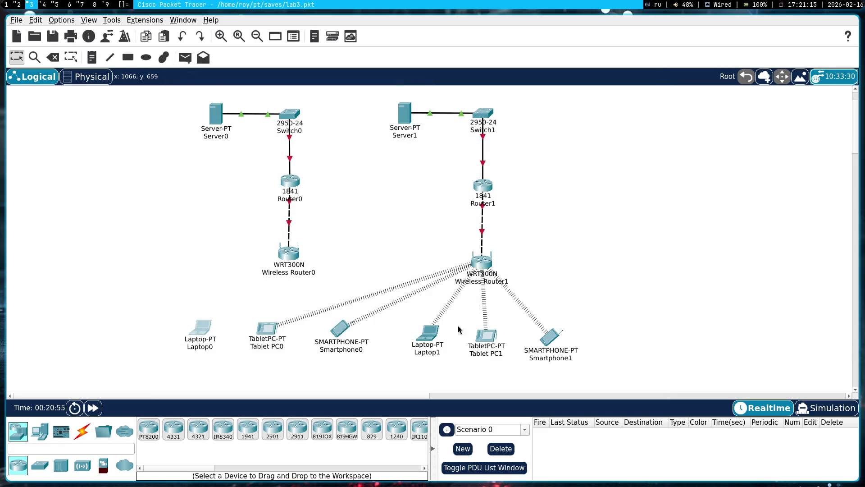
pyautogui.click(428, 342)
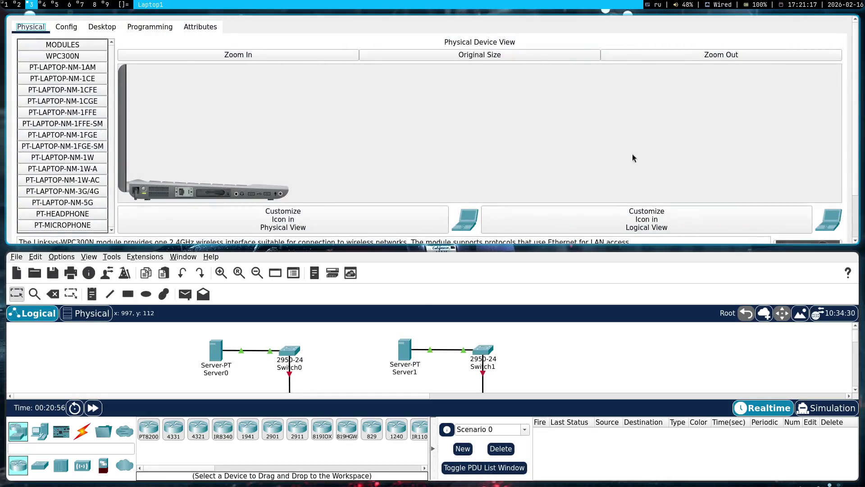
pyautogui.press('super+shift+space')
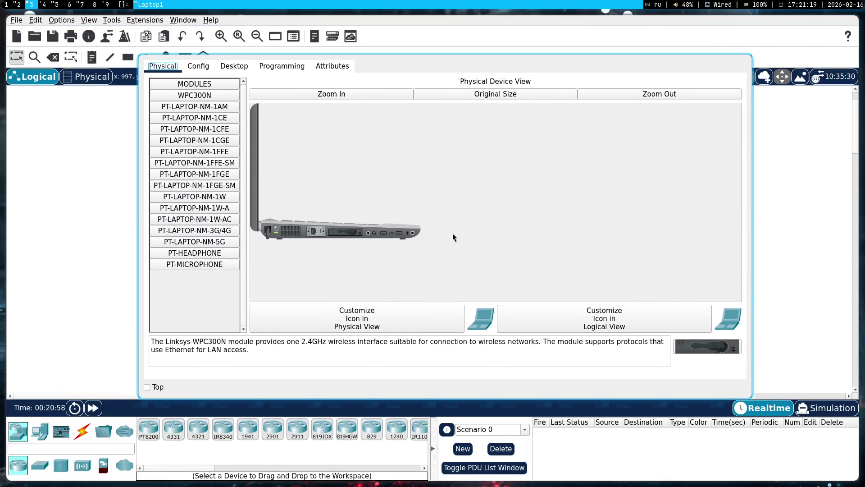
pyautogui.press('super+shift+c')
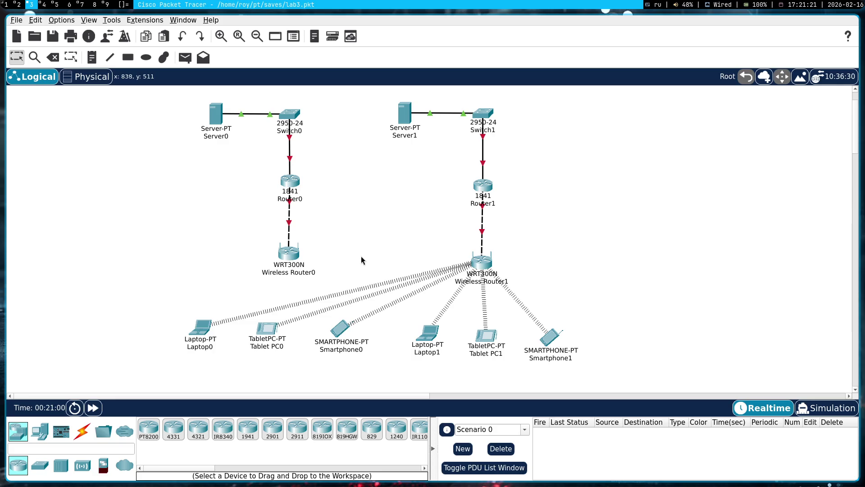
pyautogui.press('super+1')
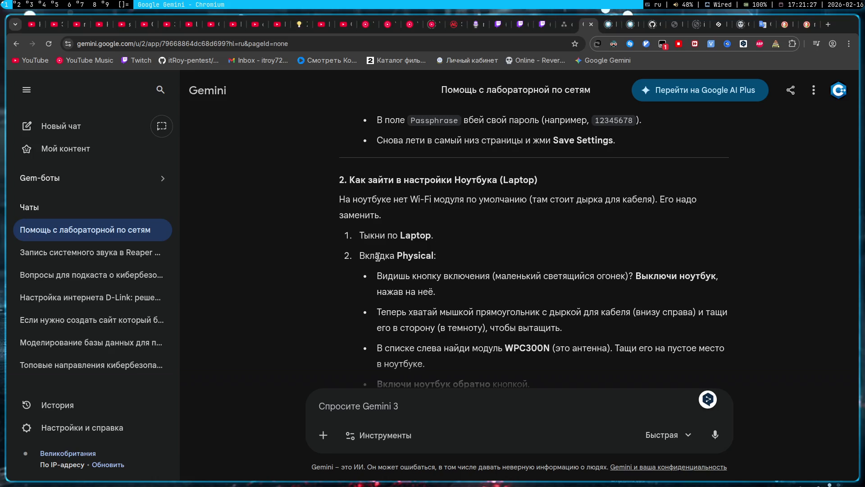
# Step: Scroll Gemini to section 3 'Подключаемся к сети', then open Laptop0's settings in Packet Tracer
pyautogui.scroll(-1, 378, 263)
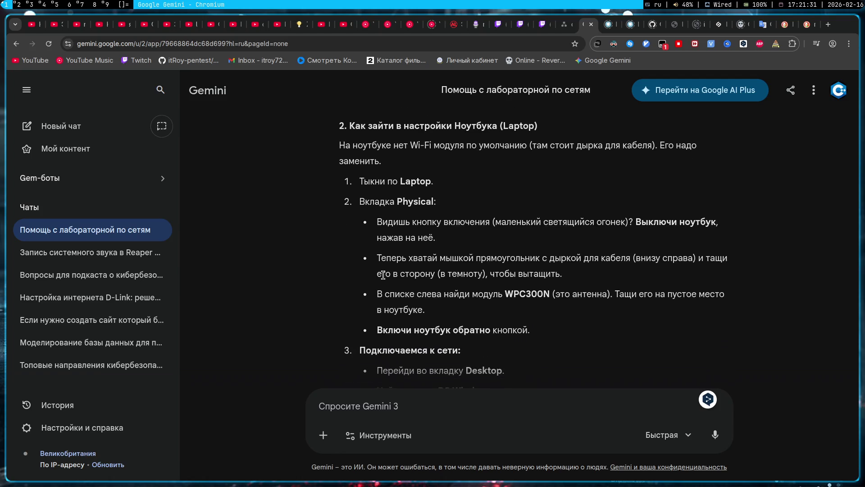
pyautogui.scroll(-3, 383, 274)
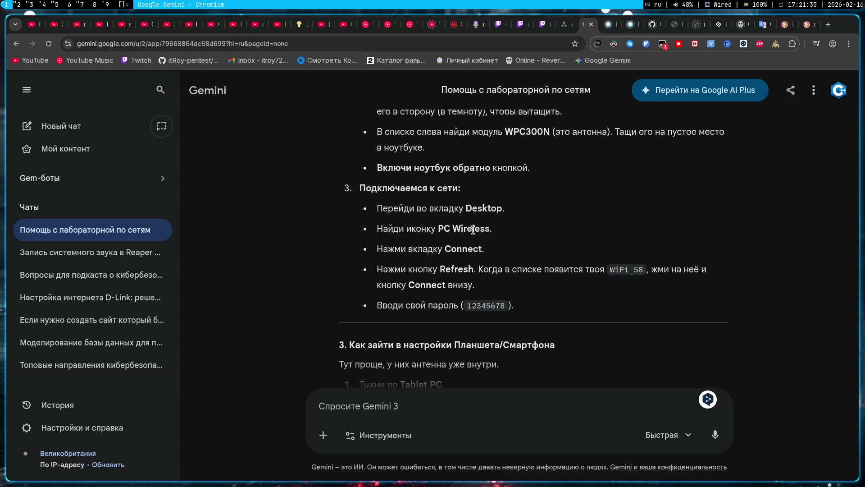
pyautogui.press('super+3')
pyautogui.click(209, 329)
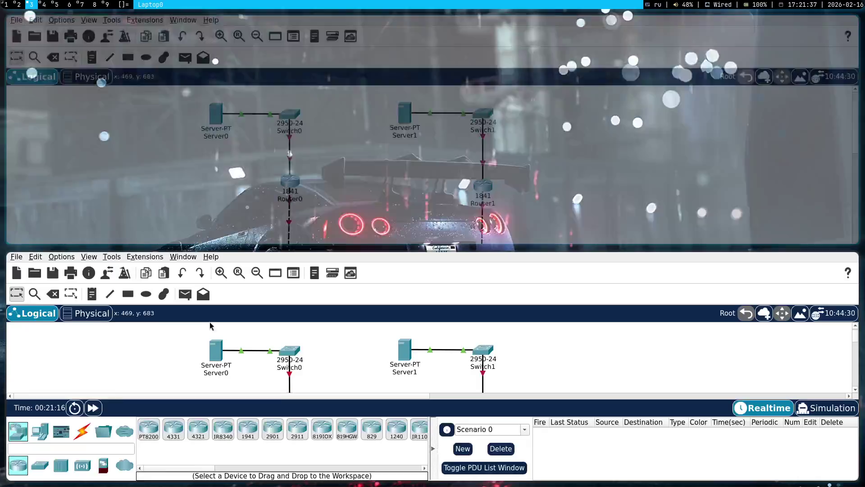
# Step: Float and centre Laptop0's window and open the PC Wireless monitor's network list
pyautogui.press('super+shift+space')
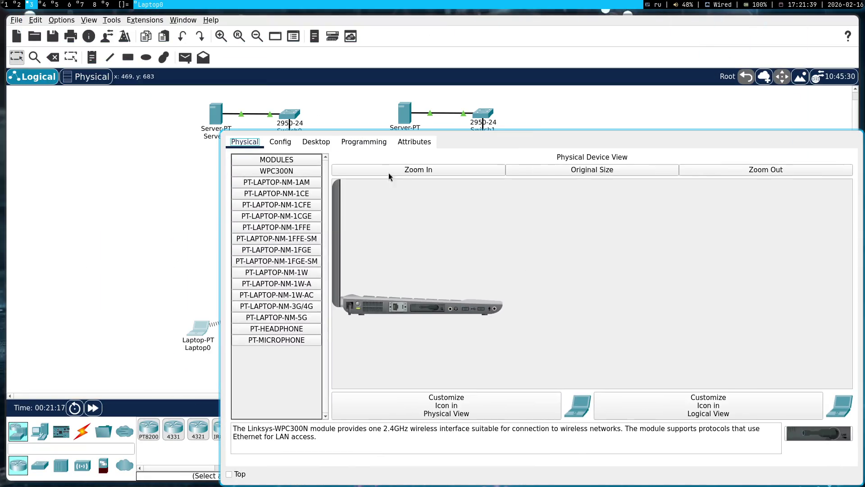
pyautogui.click(316, 142)
pyautogui.moveTo(645, 271); pyautogui.dragTo(560, 209)
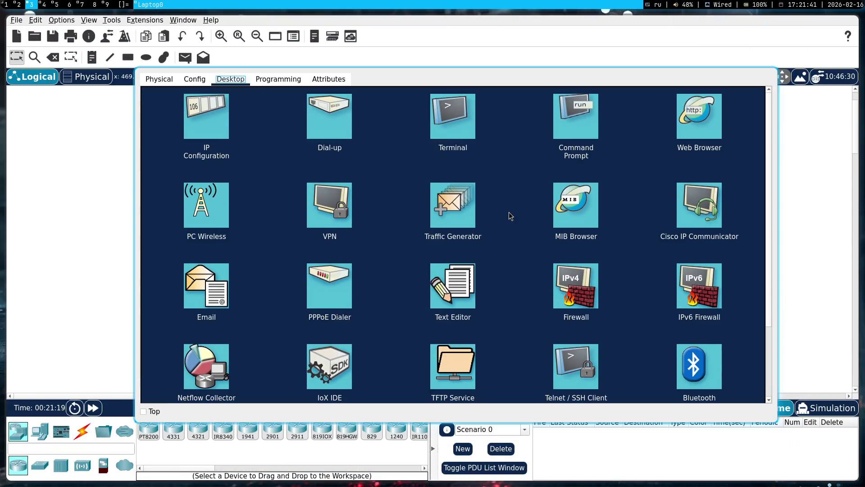
pyautogui.press('super+2')
pyautogui.press('super+3')
pyautogui.click(215, 199)
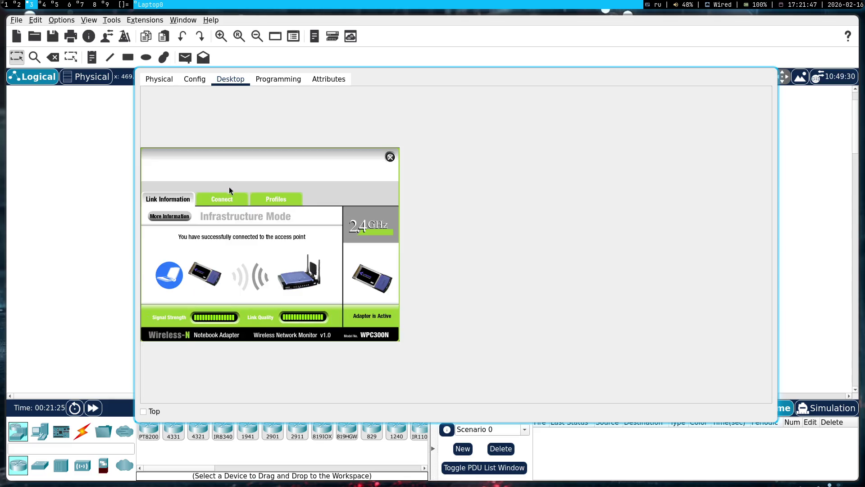
pyautogui.click(237, 198)
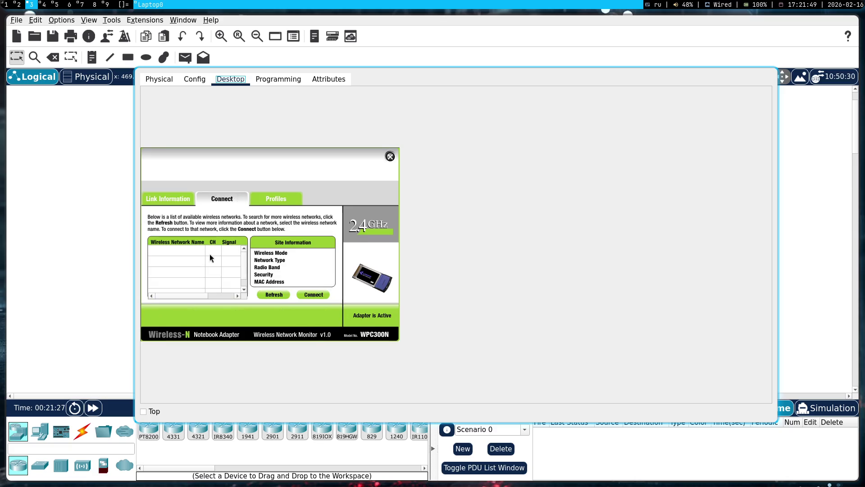
# Step: Refresh, join WiFi_58 with its WPA2 pre-shared key, and close Laptop0's windows
pyautogui.click(279, 297)
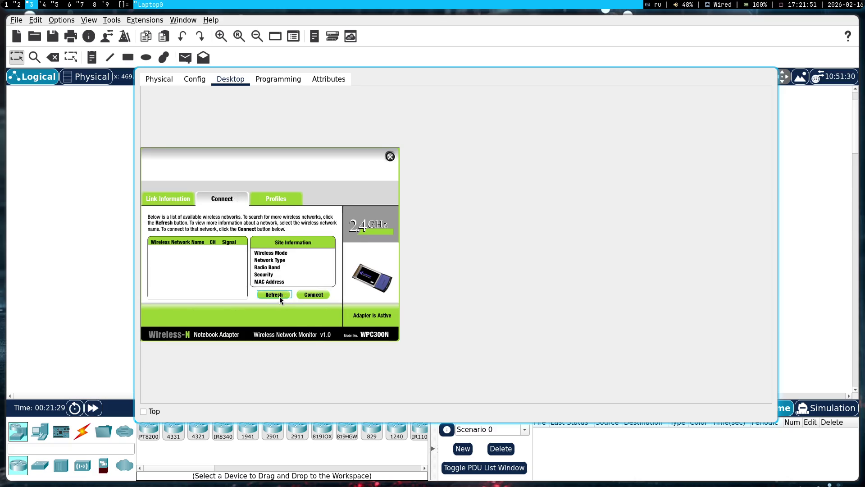
pyautogui.click(281, 253)
pyautogui.click(184, 265)
pyautogui.click(186, 253)
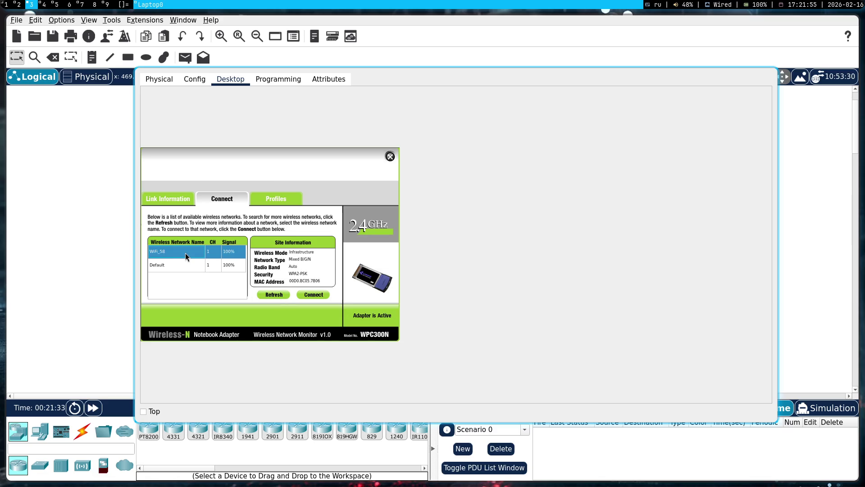
pyautogui.click(312, 295)
pyautogui.click(198, 255)
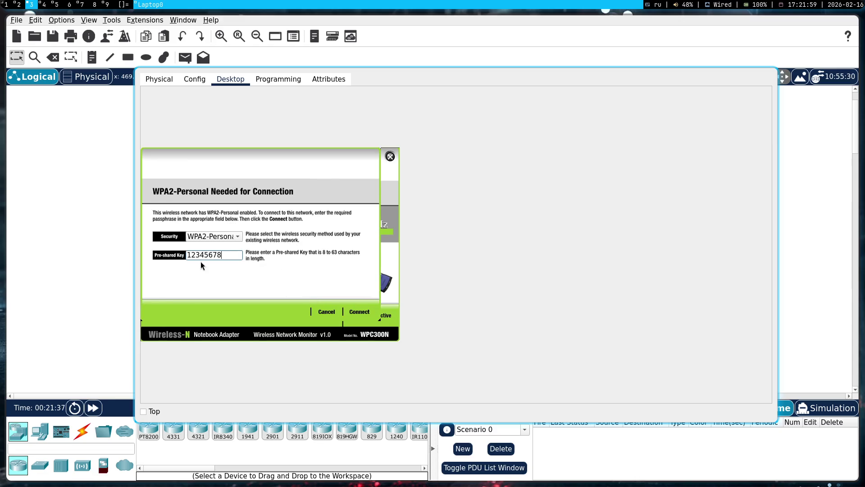
pyautogui.click(355, 312)
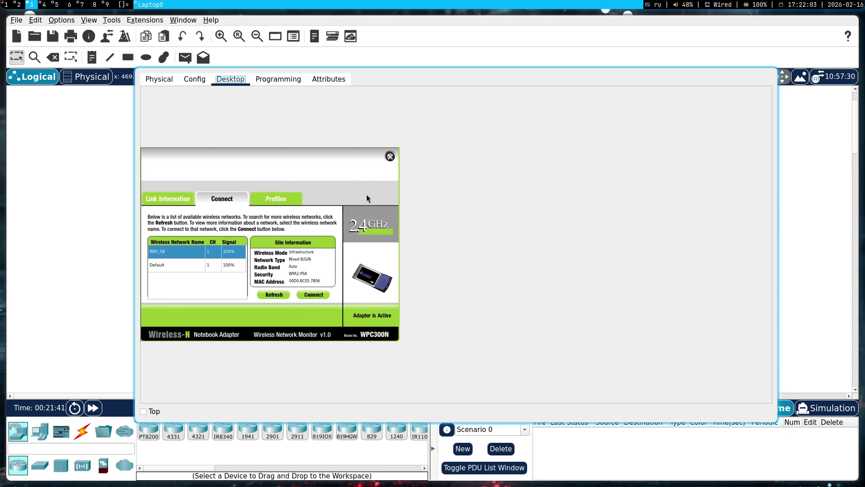
pyautogui.click(389, 158)
pyautogui.press('super+shift+q')
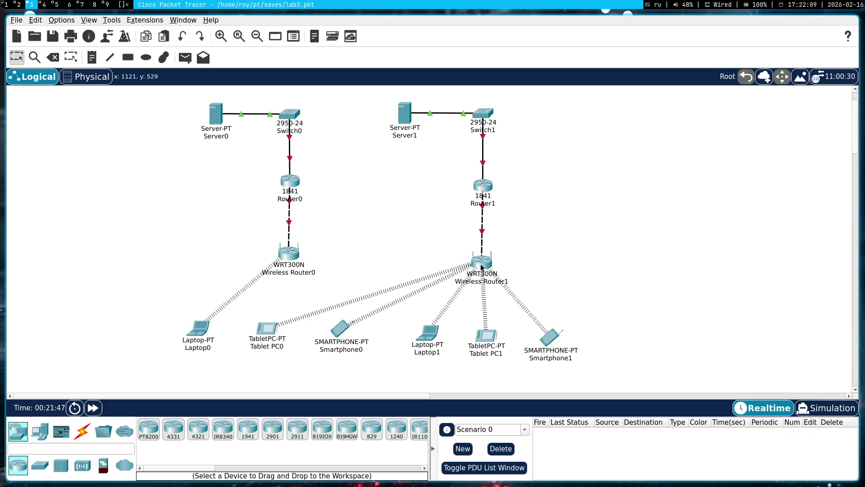
# Step: Open Tablet PC0 and scroll through its Desktop applications
pyautogui.click(271, 331)
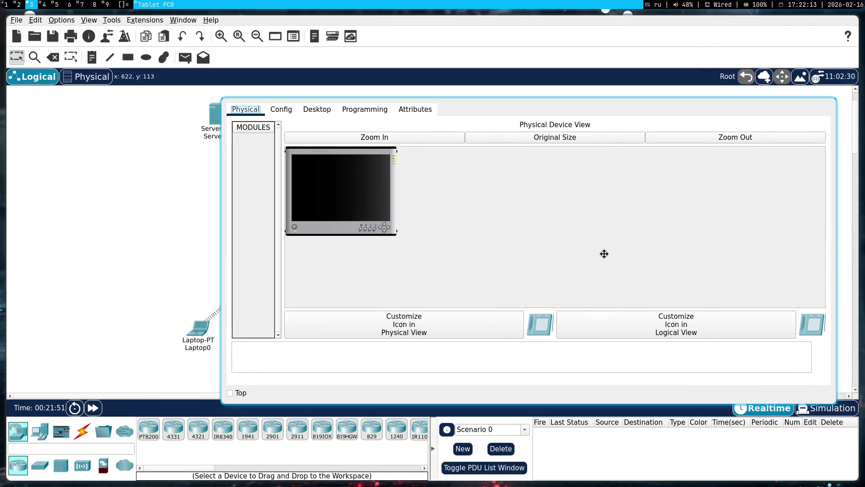
pyautogui.click(305, 117)
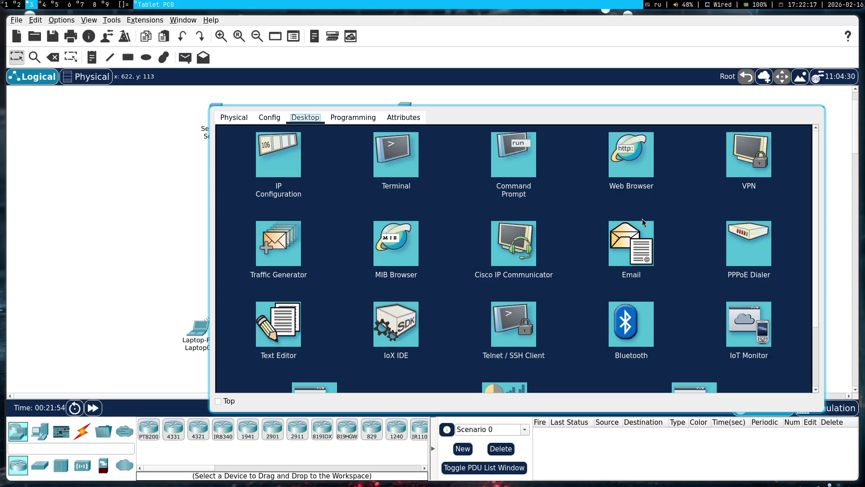
pyautogui.click(267, 119)
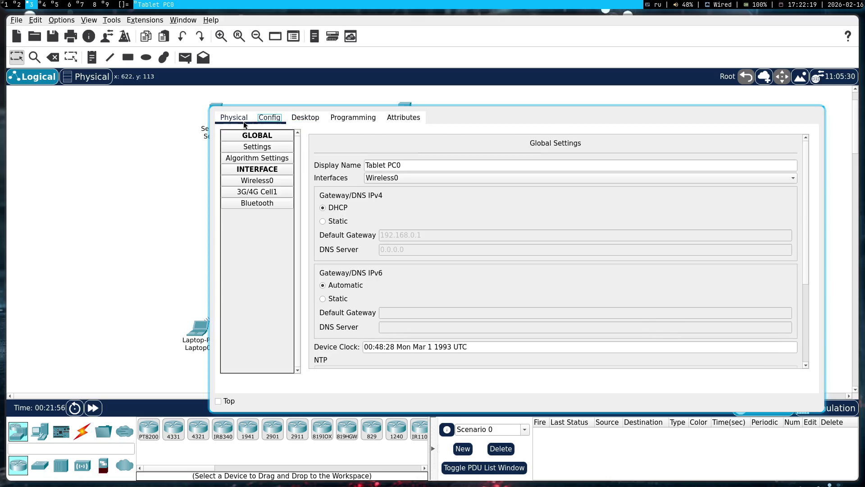
pyautogui.click(243, 120)
pyautogui.click(305, 118)
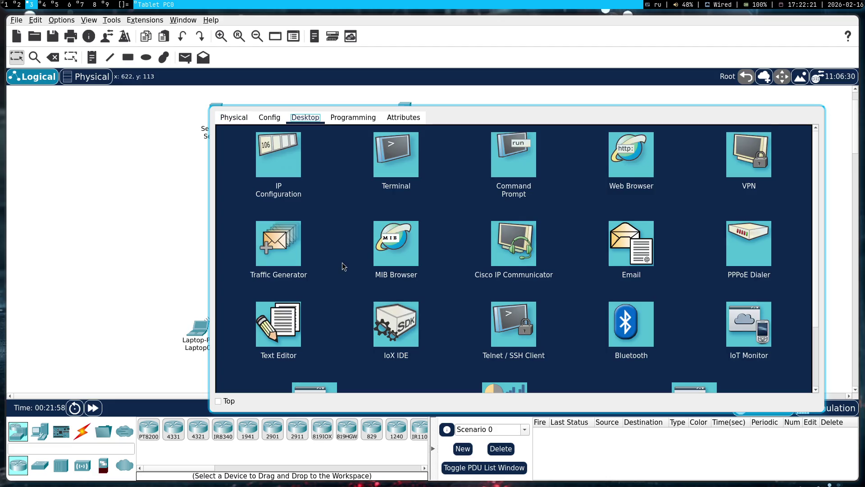
pyautogui.scroll(-3, 344, 266)
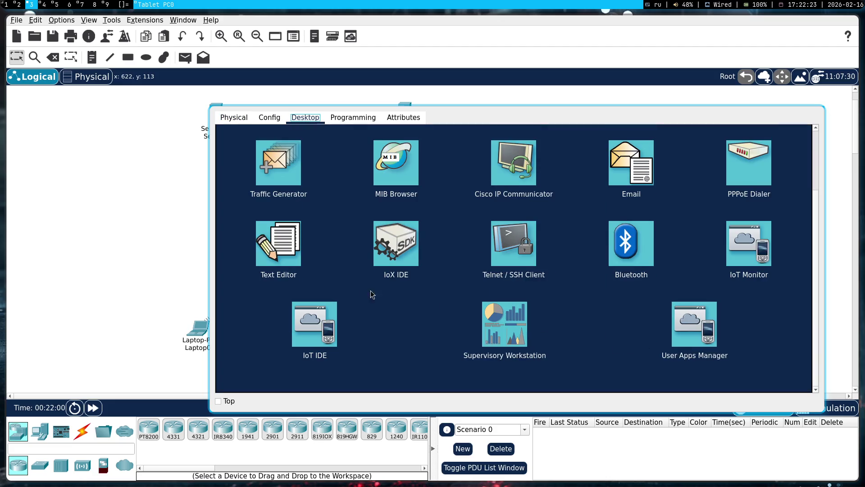
pyautogui.scroll(3, 657, 333)
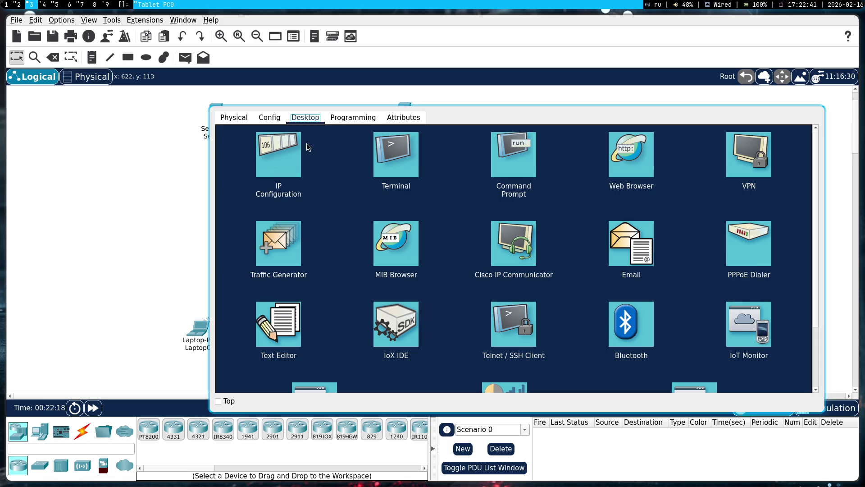
pyautogui.scroll(-3, 335, 287)
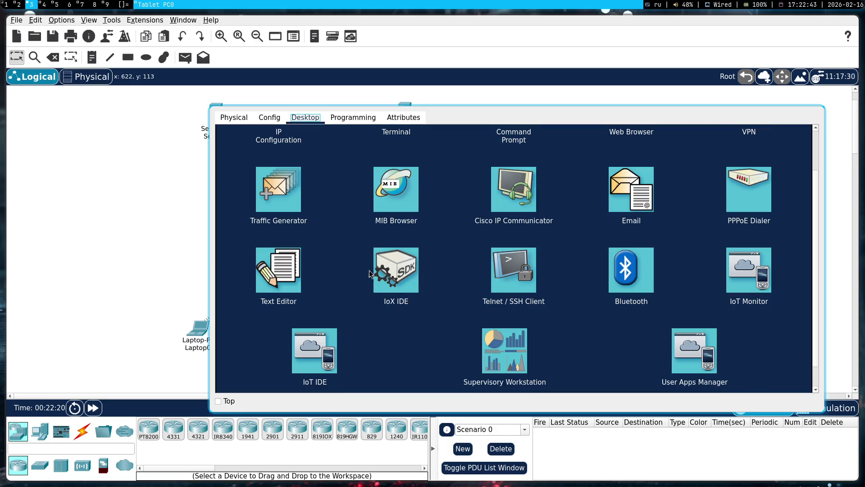
pyautogui.scroll(-2, 345, 249)
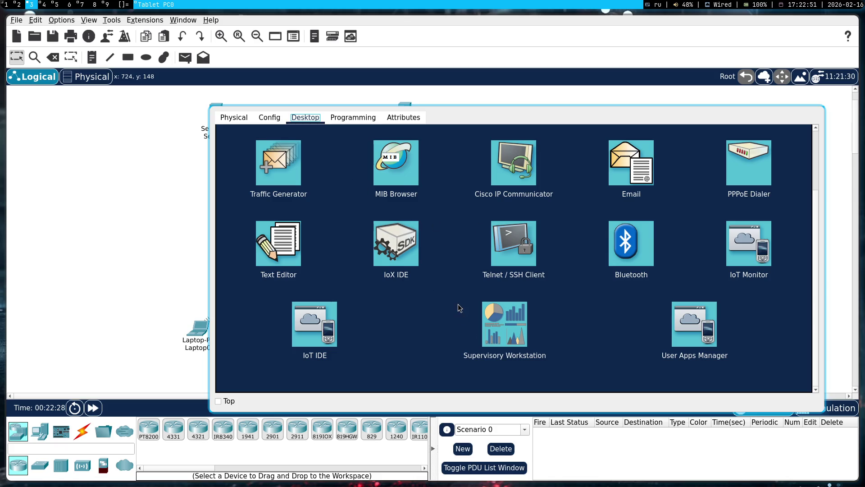
# Step: Check the empty User Apps Manager, then close Tablet PC0's device window
pyautogui.click(694, 322)
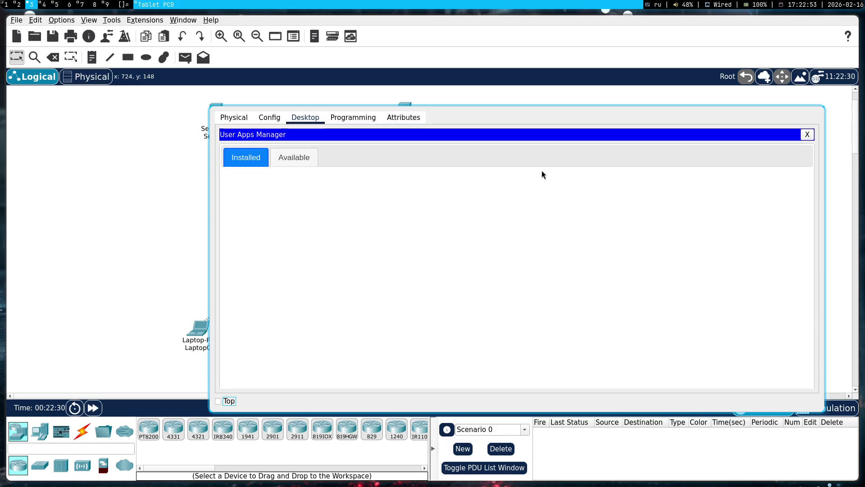
pyautogui.click(269, 118)
pyautogui.click(304, 119)
pyautogui.click(807, 135)
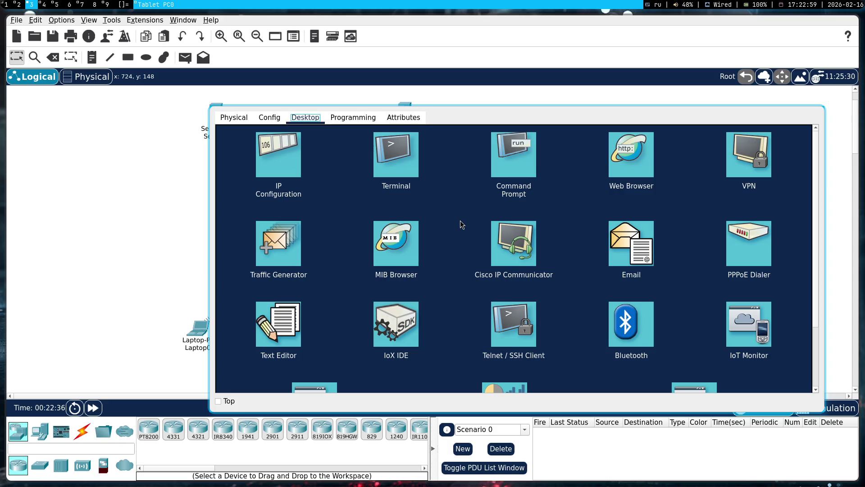
pyautogui.hotkey('alt', 'shift', 'c')
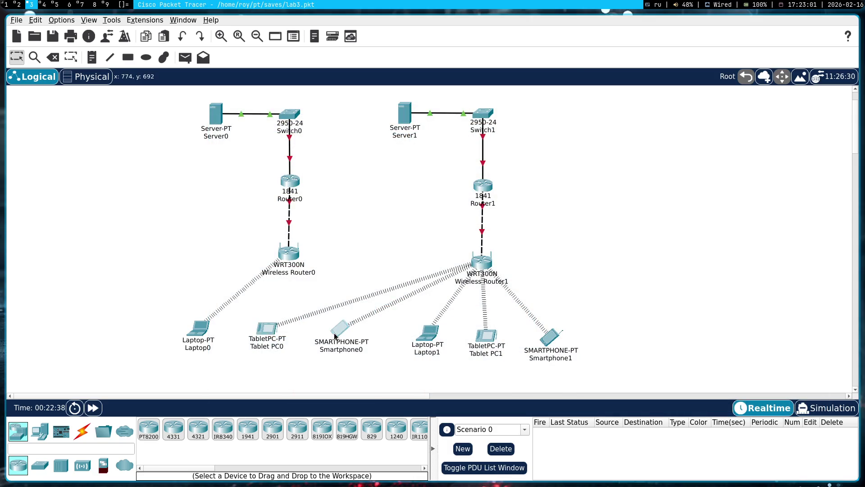
# Step: Open Smartphone0 and scroll through its Desktop apps
pyautogui.click(335, 335)
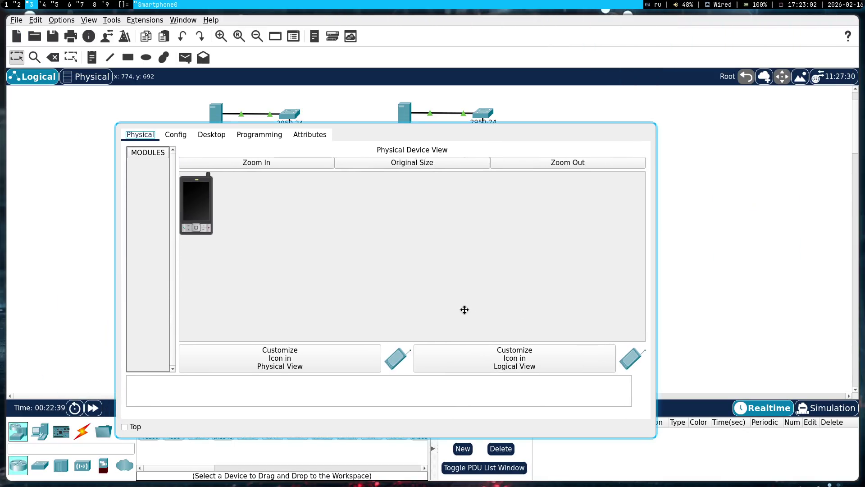
pyautogui.click(211, 134)
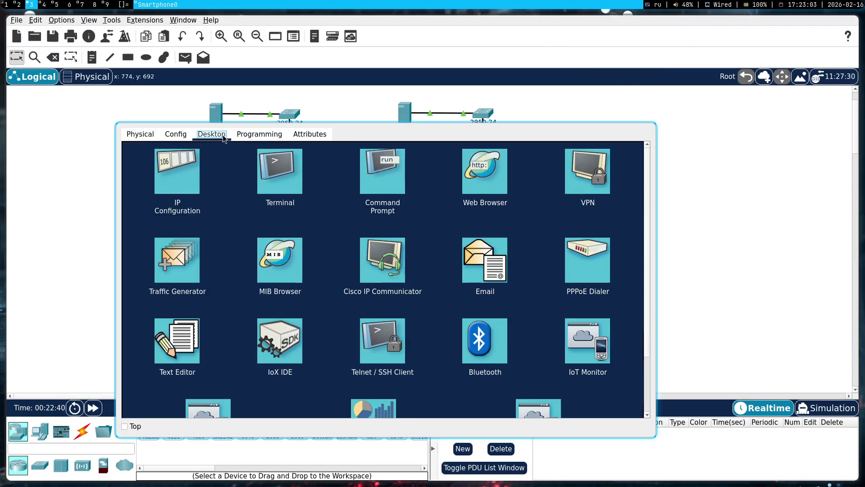
pyautogui.scroll(-3, 239, 288)
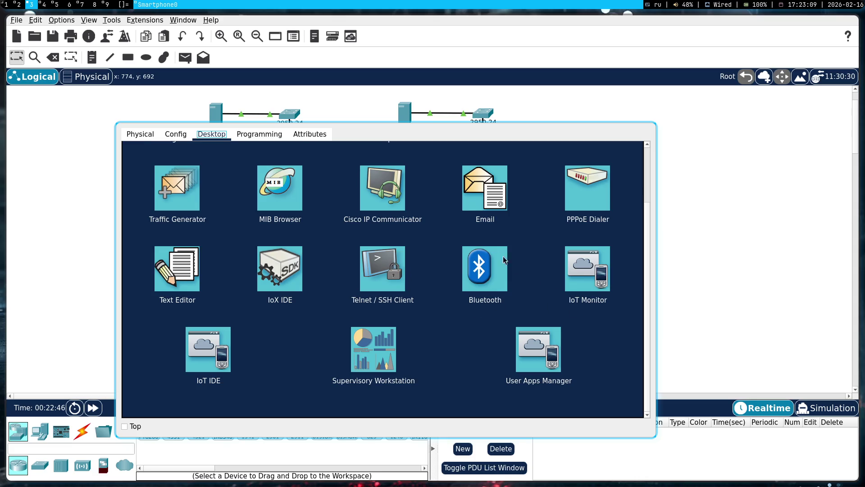
pyautogui.scroll(3, 503, 260)
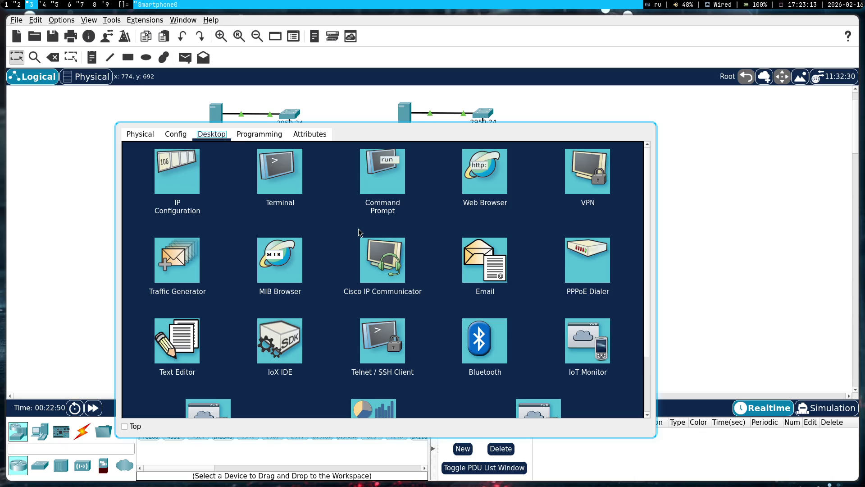
# Step: In Physical view, bring up Customize Icon's image choice, then cancel it
pyautogui.click(175, 134)
pyautogui.click(140, 134)
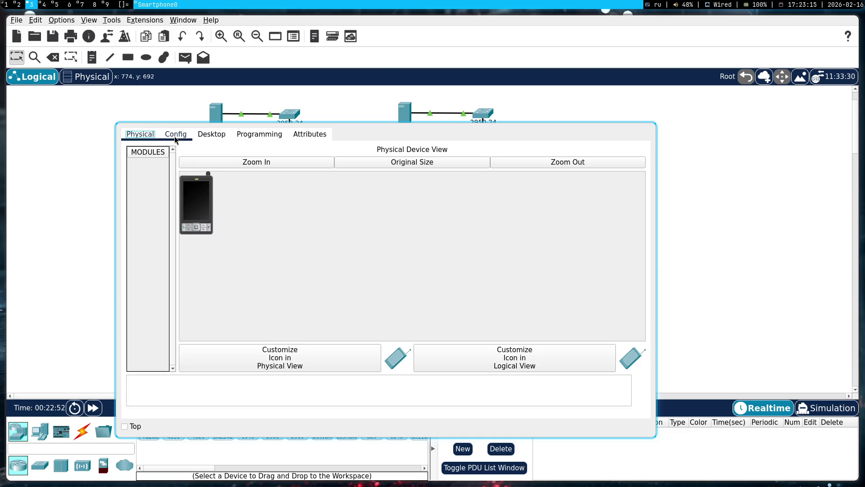
pyautogui.click(286, 362)
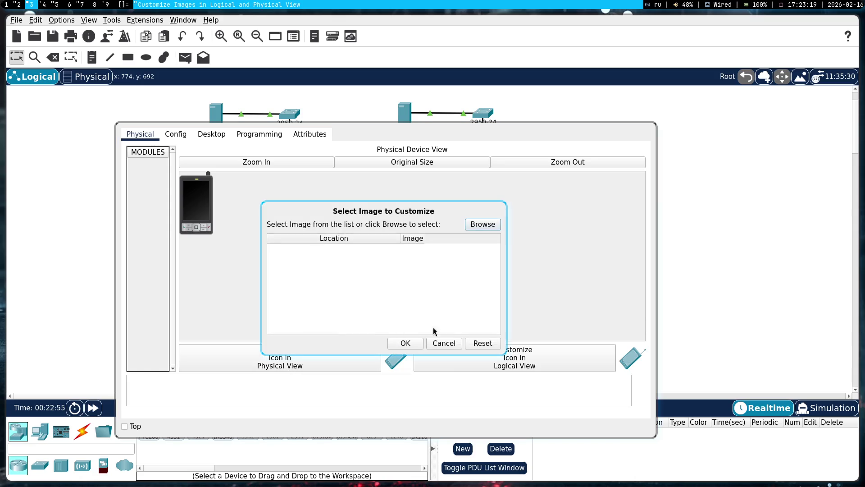
pyautogui.click(455, 345)
pyautogui.press('super+1')
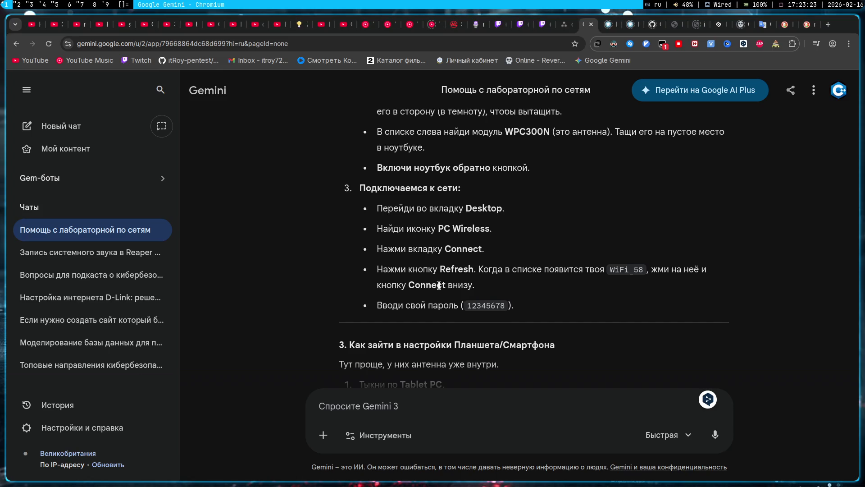
# Step: Scroll Gemini to section 3 on tablet and smartphone Wireless0 settings
pyautogui.scroll(-3, 439, 284)
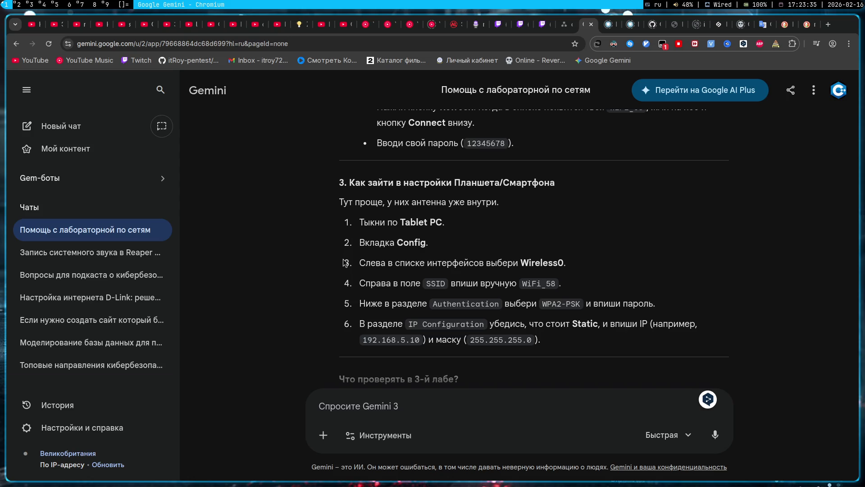
pyautogui.press('super+3')
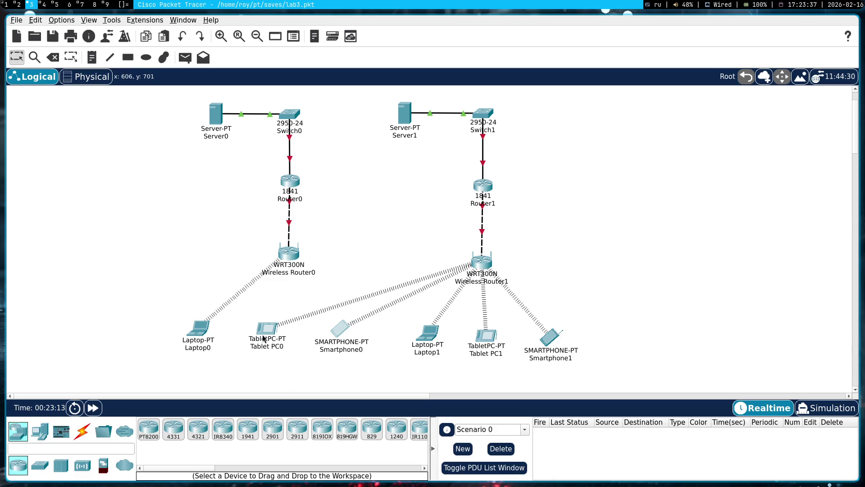
# Step: Open Tablet PC0's Wireless0 settings (SSID Default, DHCP) and check the encryption options
pyautogui.click(263, 338)
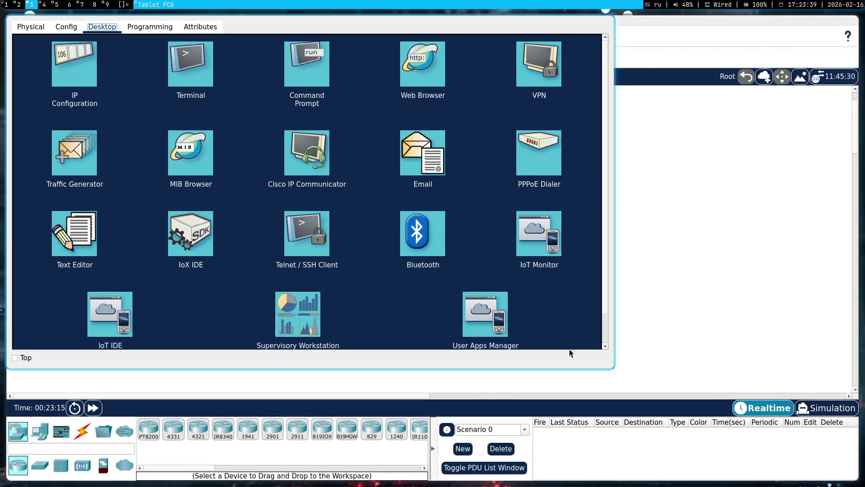
pyautogui.press('super+1')
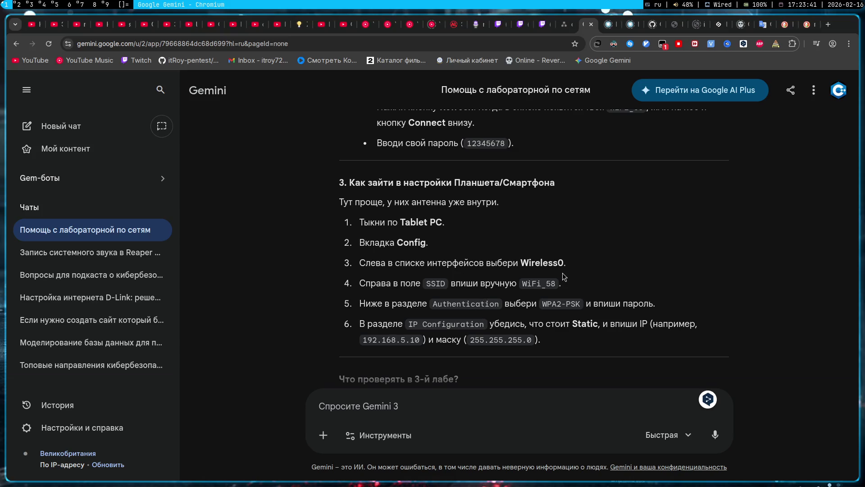
pyautogui.press('super+3')
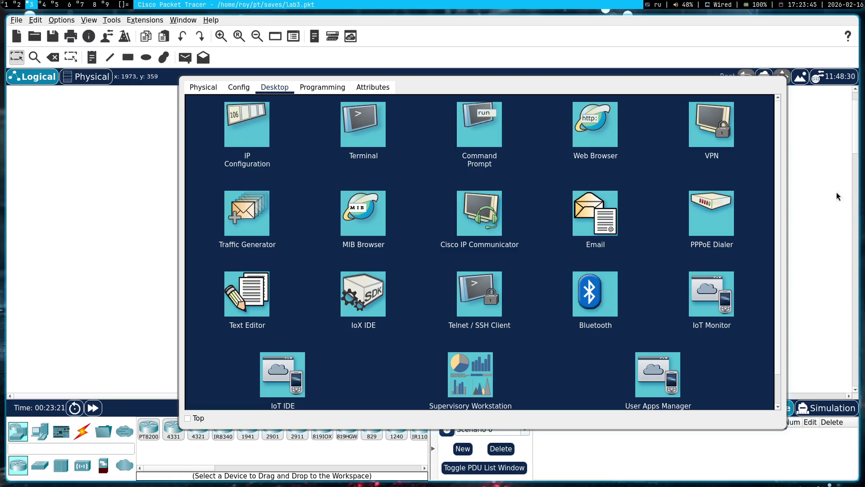
pyautogui.click(200, 87)
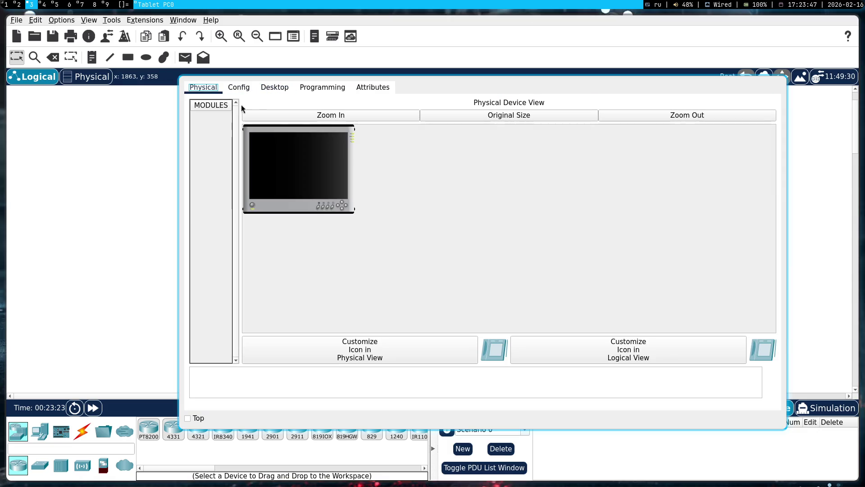
pyautogui.scroll(-3, 288, 88)
pyautogui.scroll(2, 259, 87)
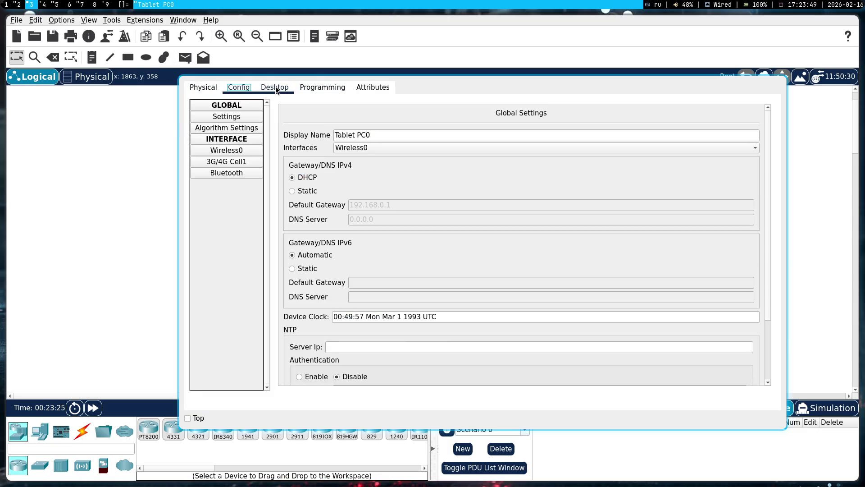
pyautogui.click(227, 150)
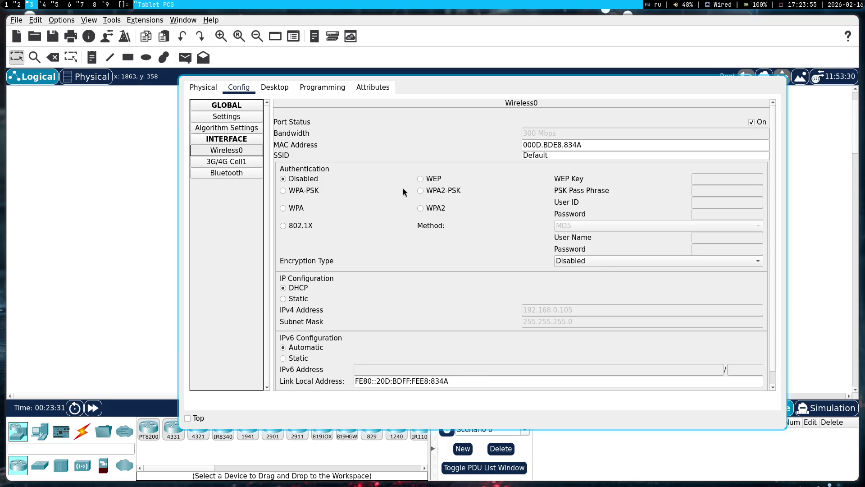
pyautogui.scroll(-1, 360, 191)
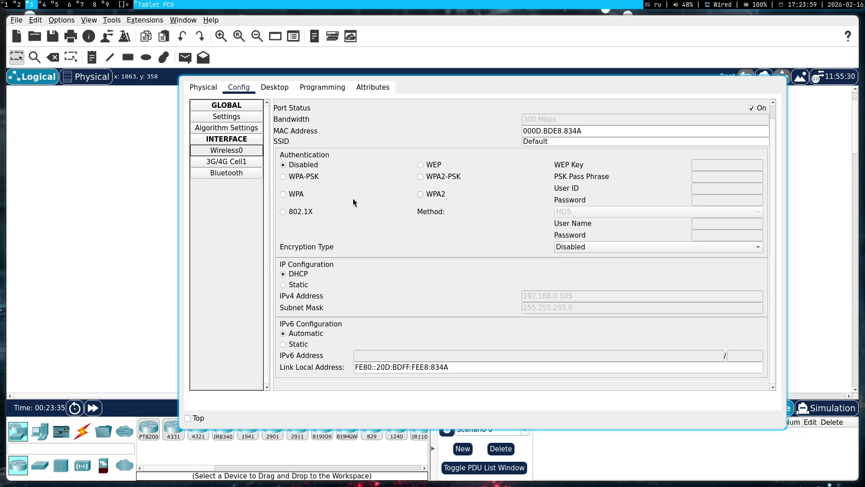
pyautogui.click(557, 251)
pyautogui.click(525, 253)
# Step: Look up the suggested SSID WiFi_58 in Gemini's instructions
pyautogui.press('super+1')
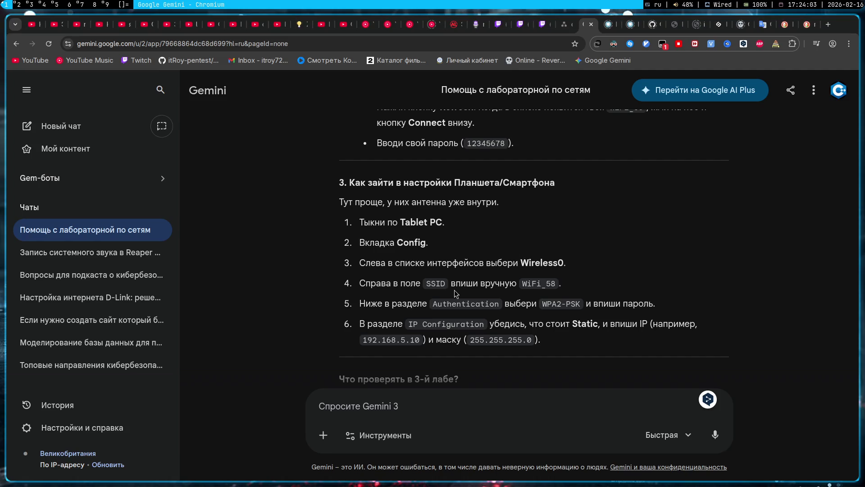
pyautogui.moveTo(522, 284); pyautogui.dragTo(563, 289)
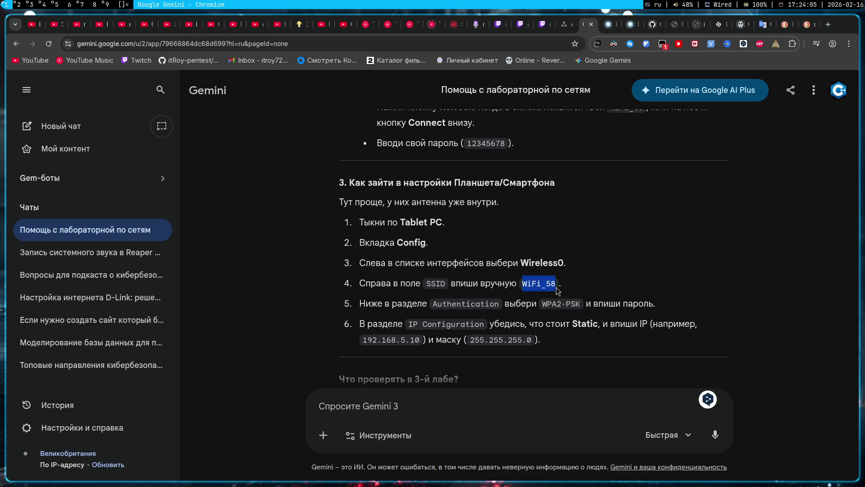
pyautogui.click(508, 219)
pyautogui.press('super+3')
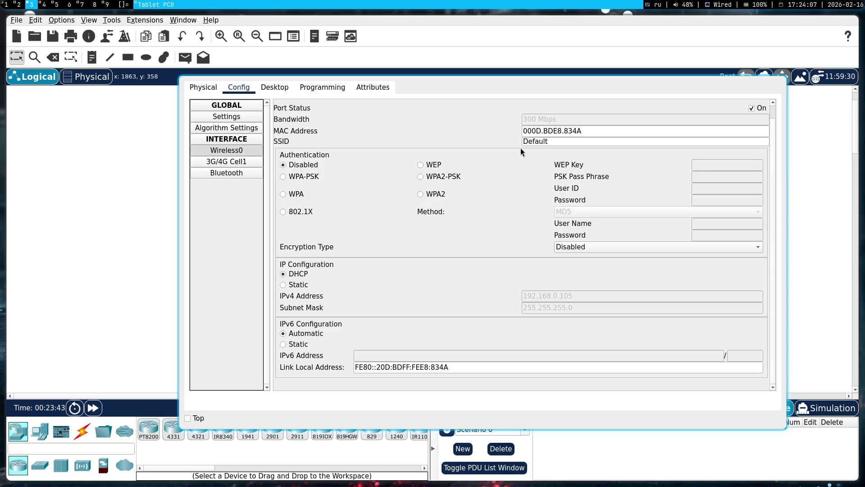
# Step: Replace Tablet PC0's Default SSID with WiFi_58, close it, and open Smartphone0
pyautogui.click(227, 150)
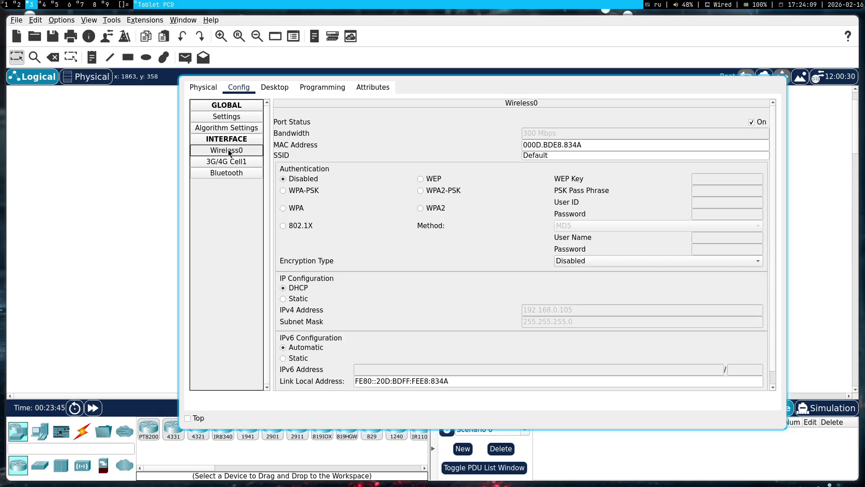
pyautogui.click(554, 155)
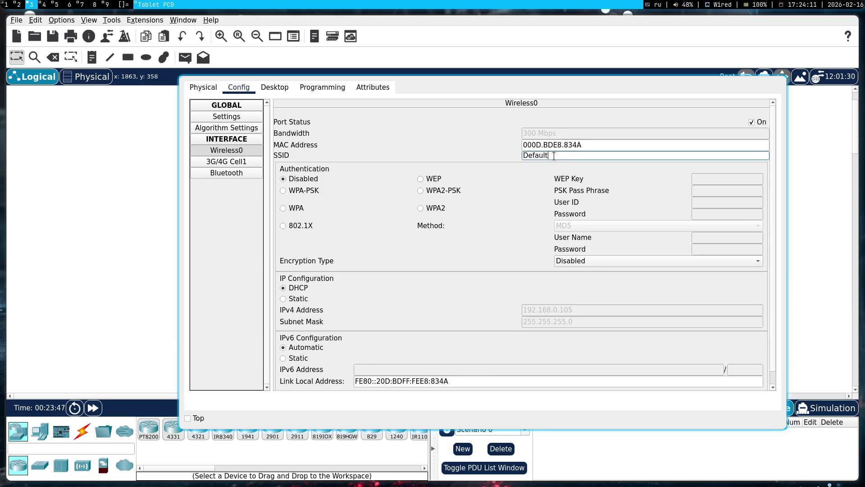
pyautogui.moveTo(553, 155); pyautogui.dragTo(523, 157)
pyautogui.write('WiFi_58')
pyautogui.press('Return')
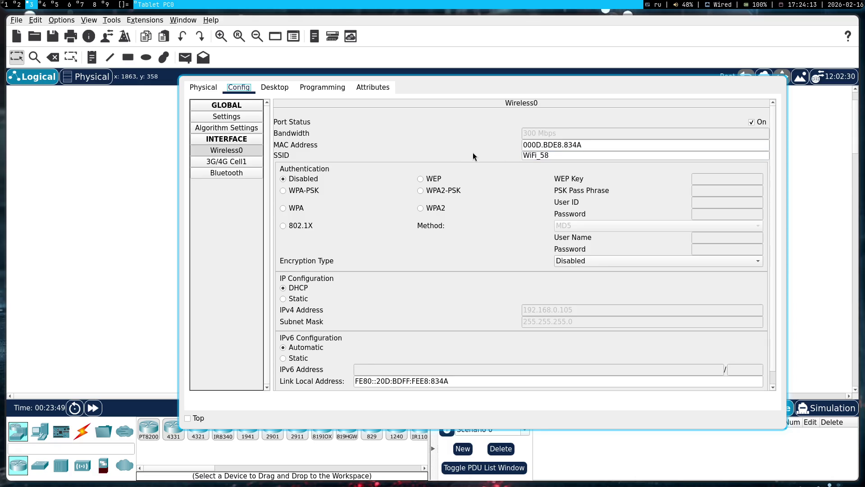
pyautogui.press('Escape')
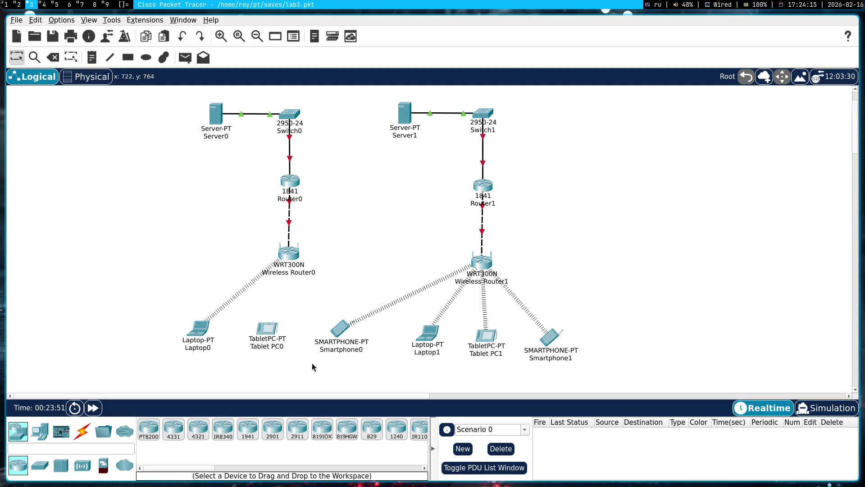
pyautogui.doubleClick(341, 329)
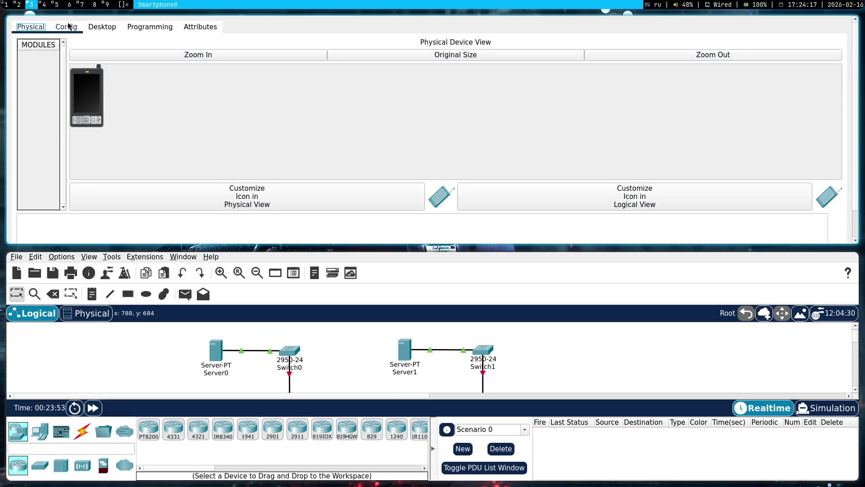
# Step: Change Smartphone0's Wireless0 SSID from Default to WiFi_58 and close its window
pyautogui.click(74, 27)
pyautogui.click(58, 91)
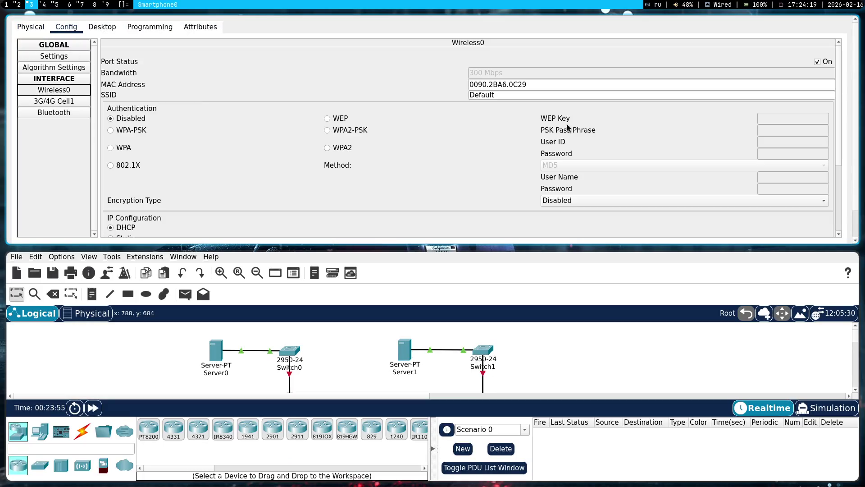
pyautogui.doubleClick(514, 96)
pyautogui.write('WiFi_58')
pyautogui.press('Return')
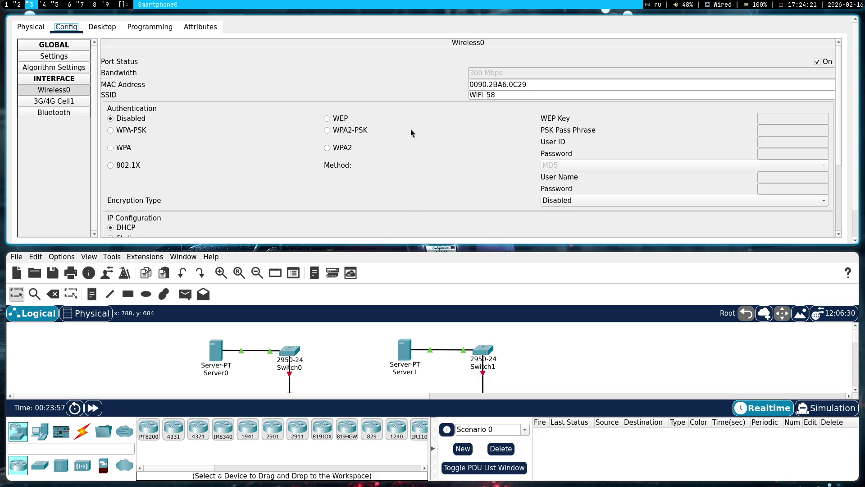
pyautogui.press('super+shift+q')
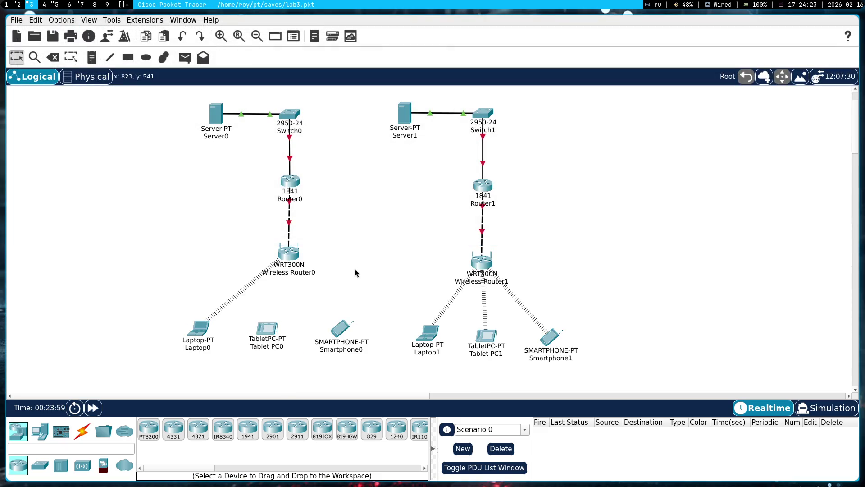
pyautogui.press('super+1')
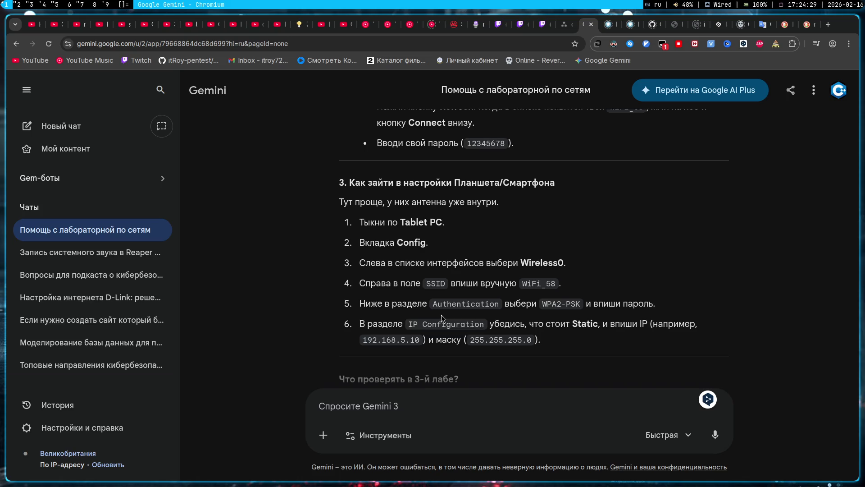
# Step: Set Tablet PC0's Wireless0 authentication to WPA2-PSK, checking Gemini's instructions
pyautogui.press('super+3')
pyautogui.click(282, 326)
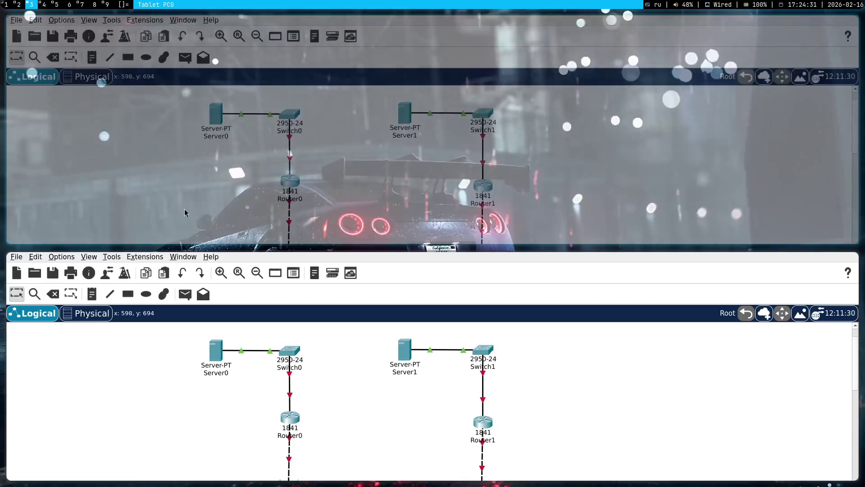
pyautogui.click(45, 90)
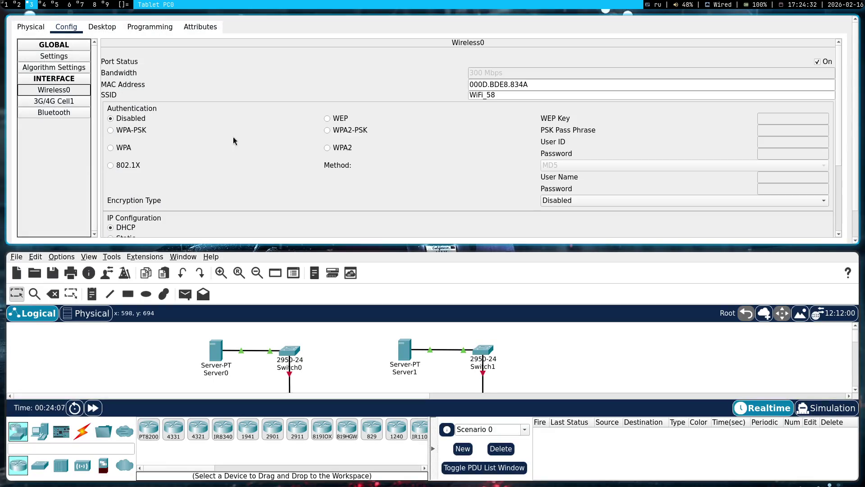
pyautogui.click(327, 130)
pyautogui.press('super+1')
pyautogui.press('super+3')
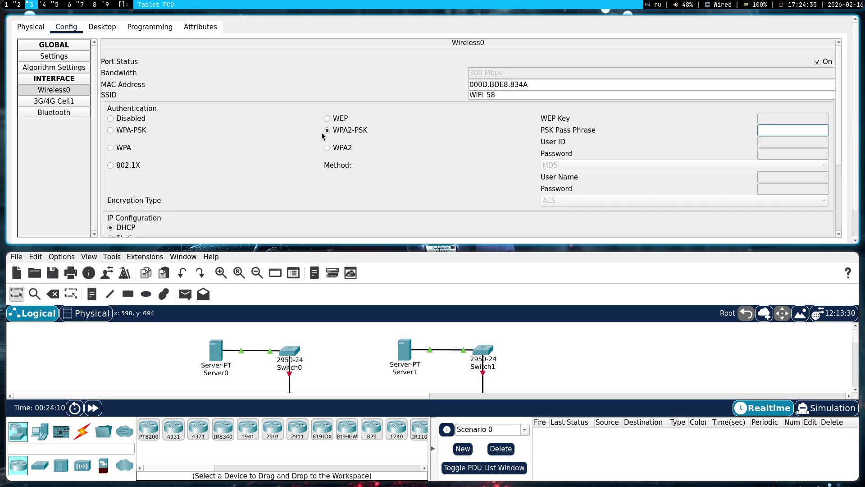
pyautogui.press('super+1')
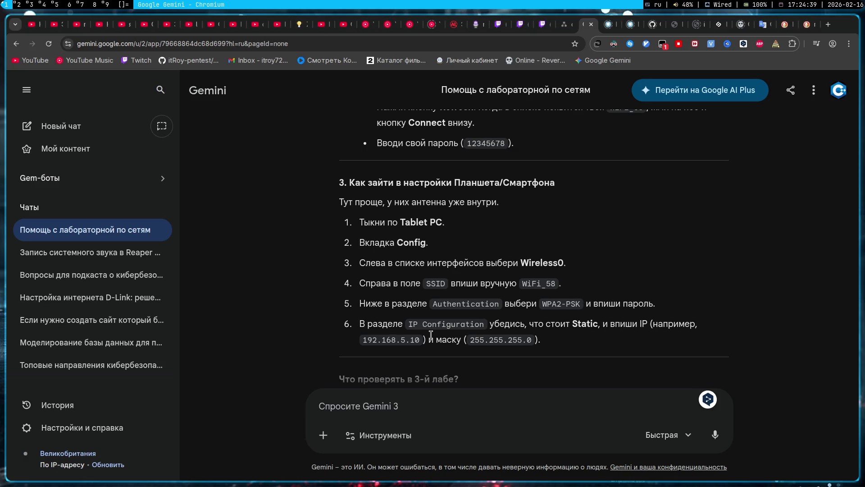
pyautogui.press('super+3')
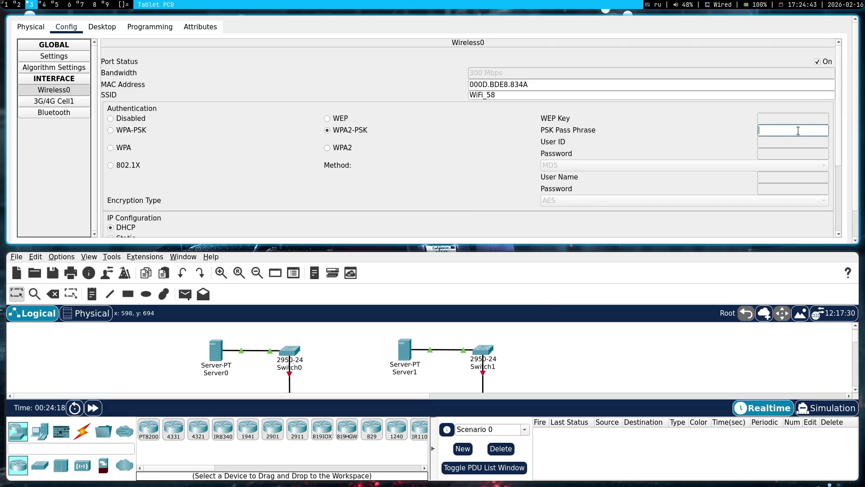
# Step: Enter the shared WPA2 passphrase for Tablet PC0 and close its settings window
pyautogui.write('12345678')
pyautogui.click(723, 131)
pyautogui.scroll(-5, 513, 141)
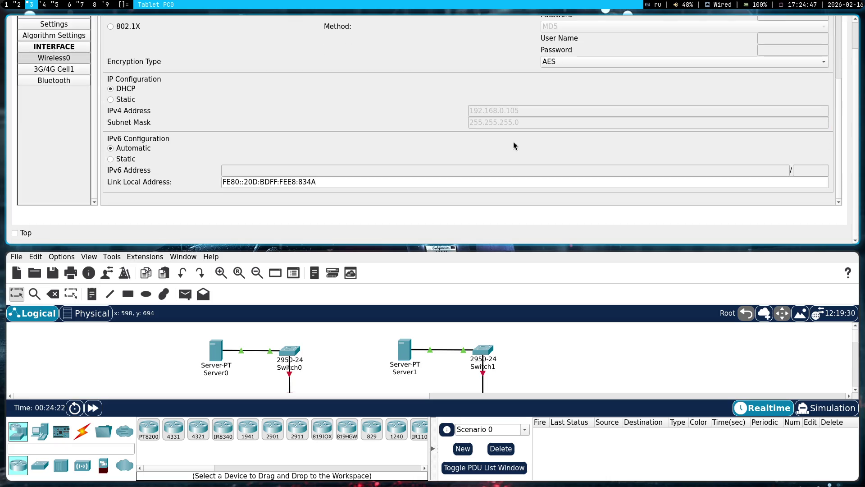
pyautogui.scroll(5, 320, 165)
pyautogui.scroll(2, 320, 168)
pyautogui.hotkey('alt', 'shift', 'c')
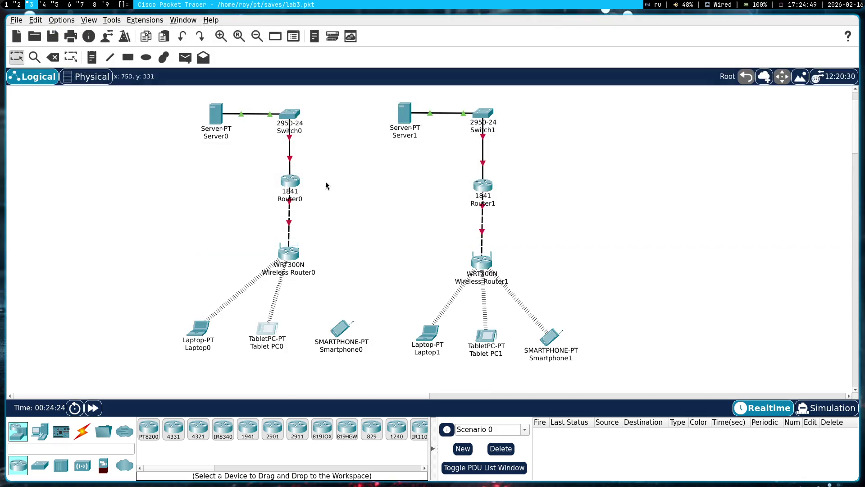
# Step: Set Smartphone0's Wireless0 to WPA2-PSK with the shared passphrase and close its window
pyautogui.click(342, 326)
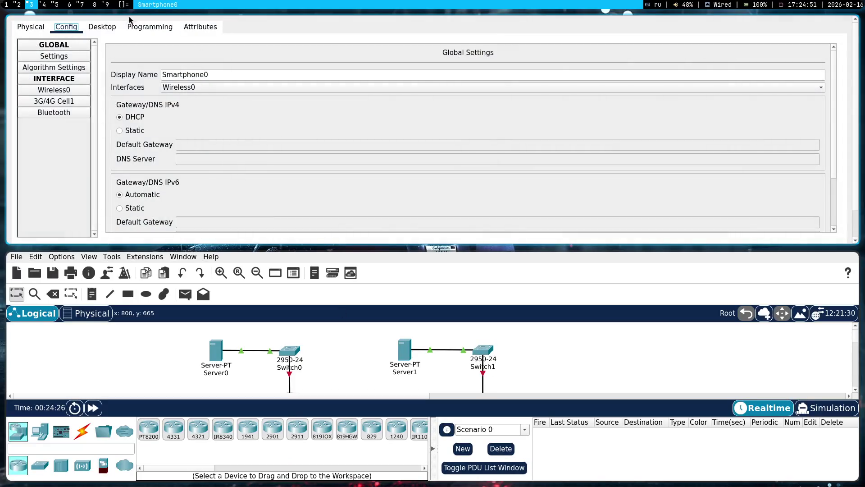
pyautogui.click(47, 92)
pyautogui.click(336, 130)
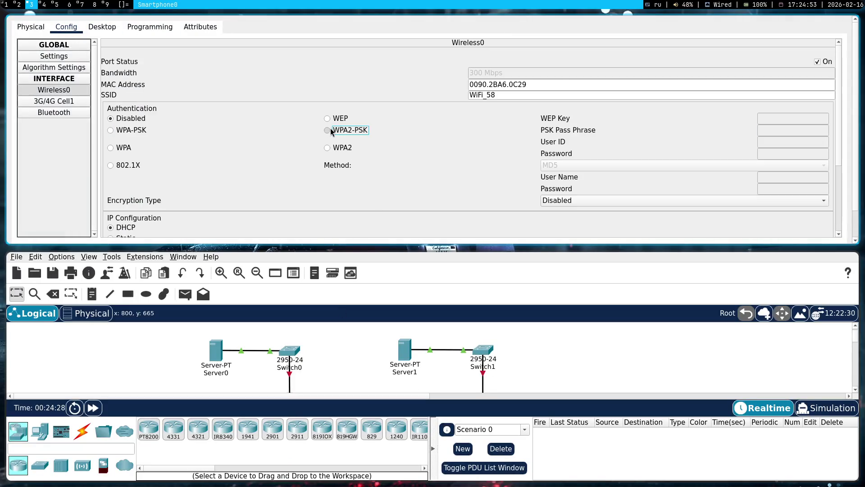
pyautogui.click(804, 128)
pyautogui.write('3456')
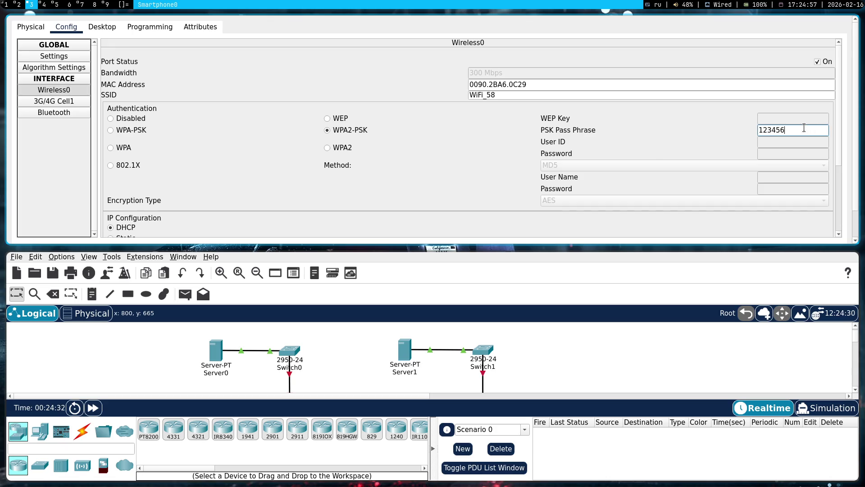
pyautogui.write('78')
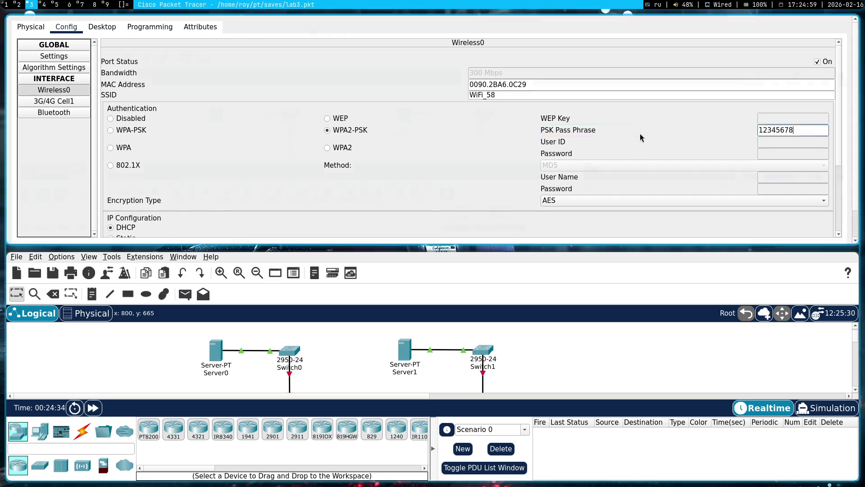
pyautogui.press('super+shift+c')
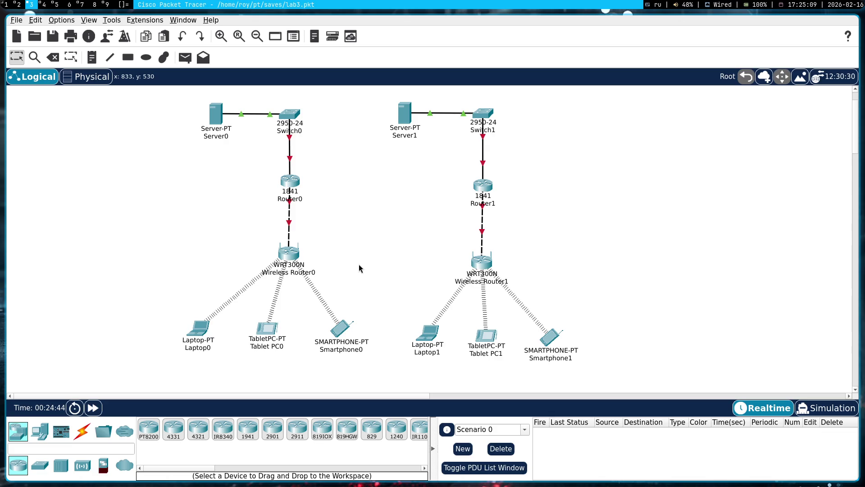
pyautogui.press('super+7')
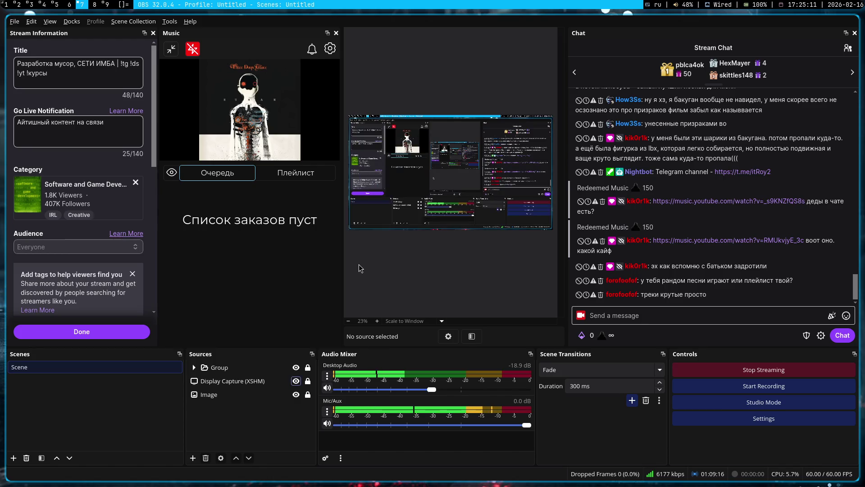
# Step: Bring the Chromium Gemini chat back in front of OBS
pyautogui.press('super+1')
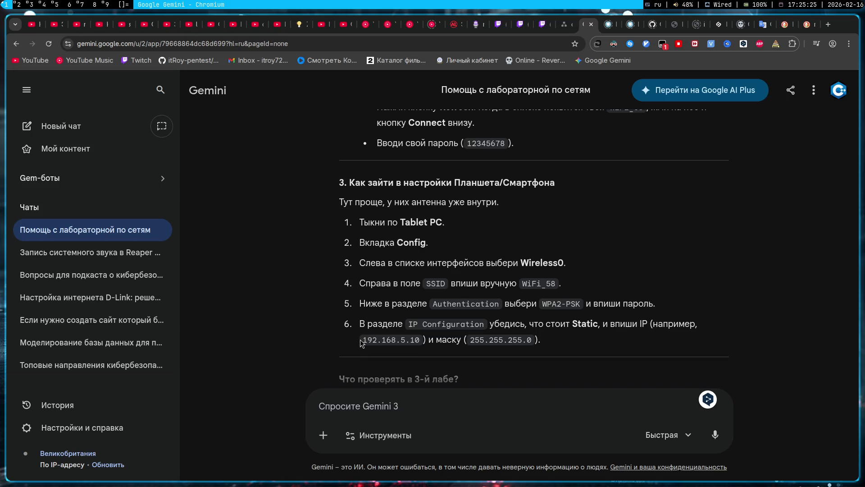
# Step: Check Gemini's suggested tablet address 192.168.5.10 and bring up Tablet PC0's device window
pyautogui.moveTo(363, 340); pyautogui.dragTo(420, 341)
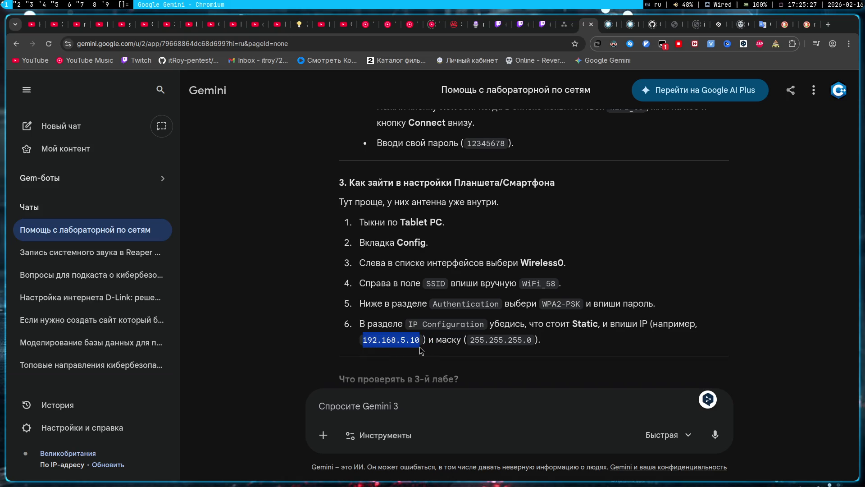
pyautogui.click(675, 261)
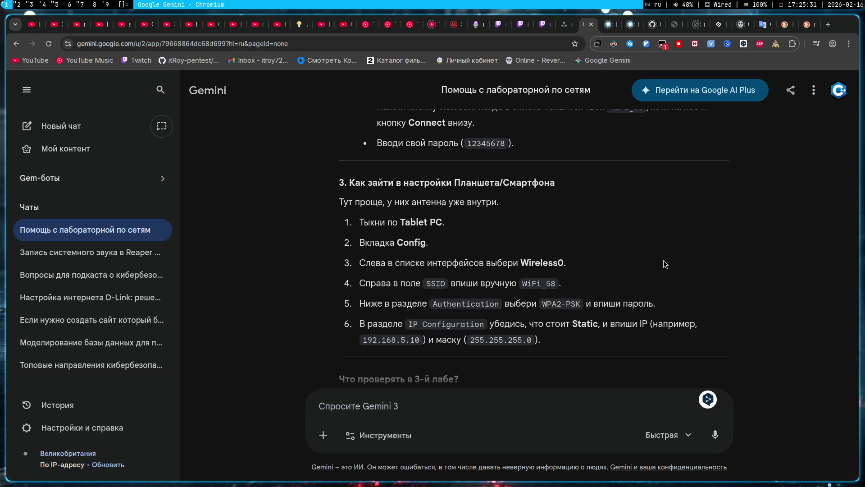
pyautogui.press('super+2')
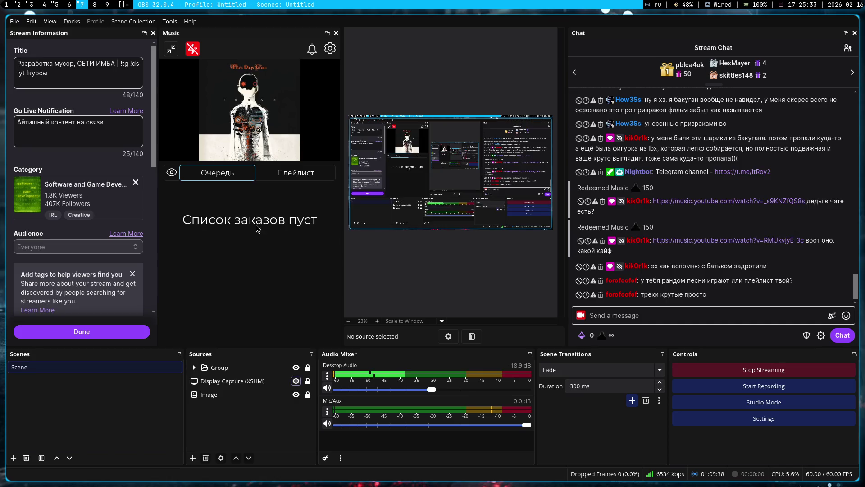
pyautogui.press('super+1')
pyautogui.press('super+3')
pyautogui.click(267, 328)
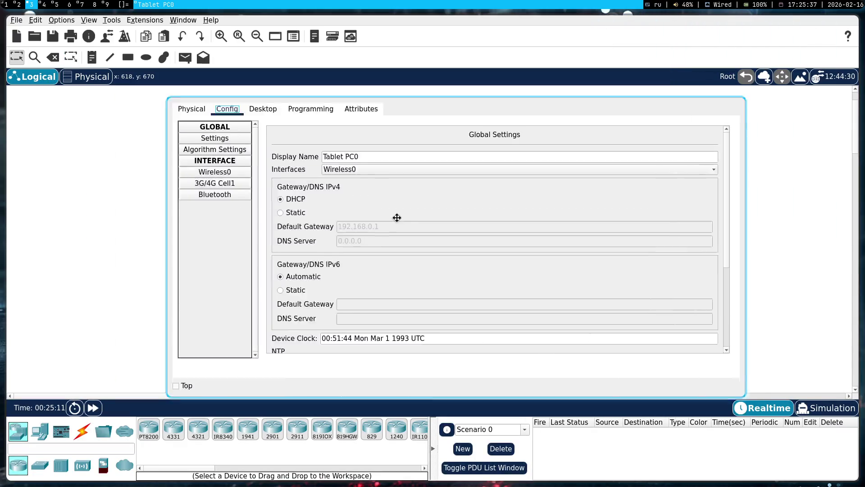
# Step: Give Tablet PC0 static IPv4 192.168.5.10 with the 255.255.255.0 mask auto-filled
pyautogui.click(281, 110)
pyautogui.click(258, 162)
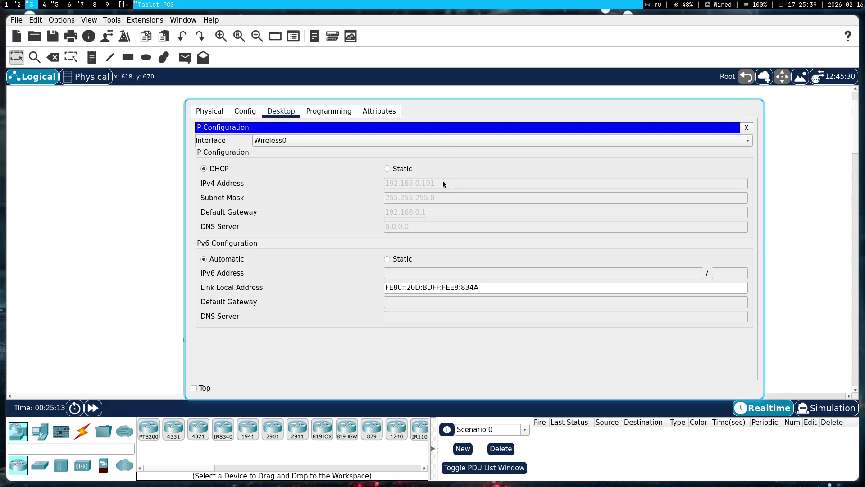
pyautogui.click(387, 168)
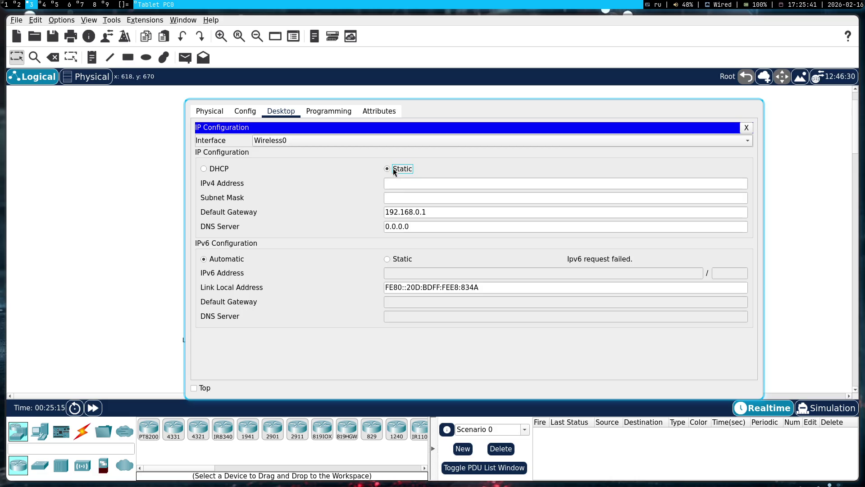
pyautogui.click(409, 183)
pyautogui.write('192.168.5.10')
pyautogui.click(362, 197)
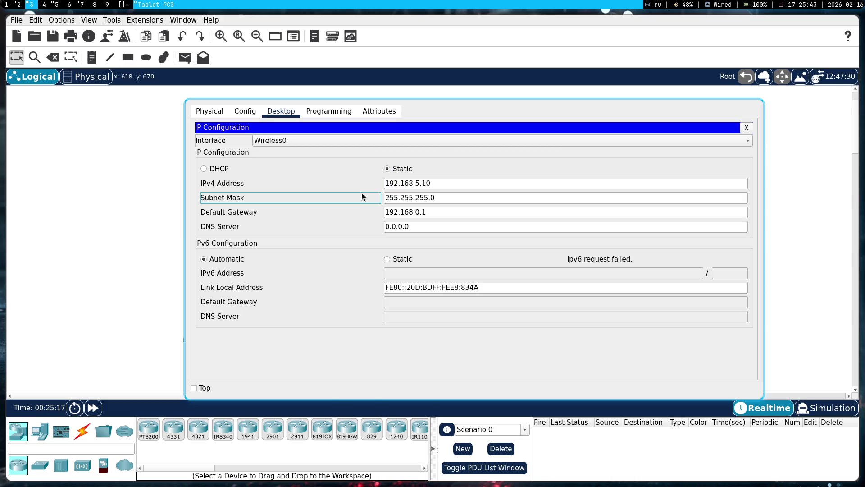
# Step: Compare with Gemini's advice, then view Laptop0's IP configuration showing DHCP address 192.168.0.100
pyautogui.press('super+1')
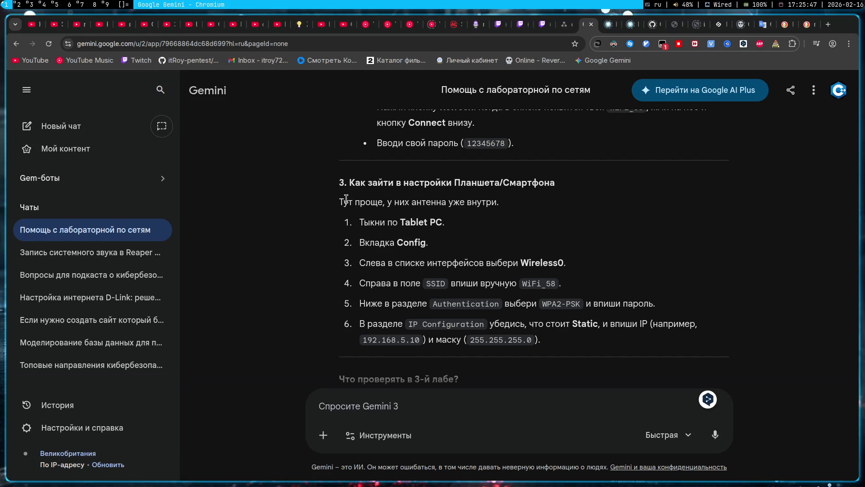
pyautogui.press('super+3')
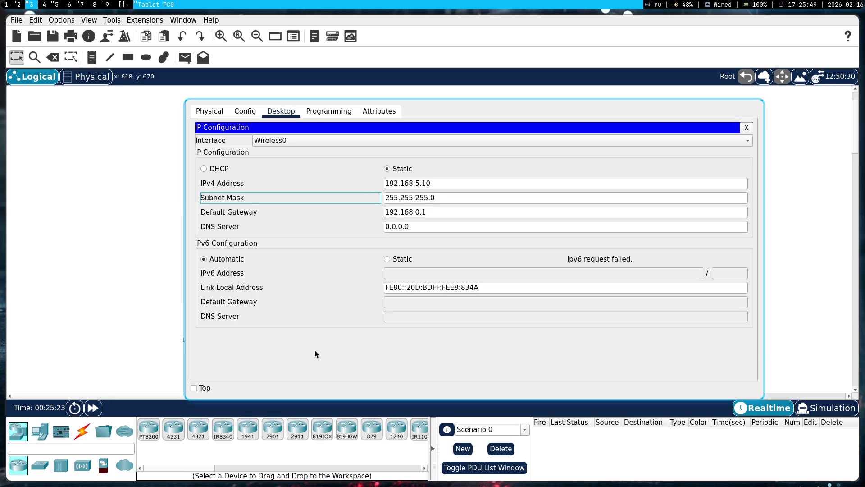
pyautogui.press('super+shift+q')
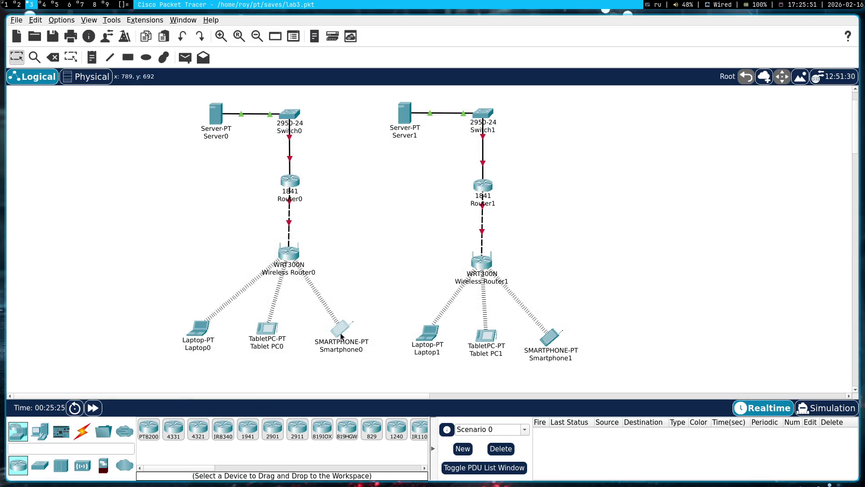
pyautogui.click(341, 335)
pyautogui.press('super+shift+q')
pyautogui.click(202, 332)
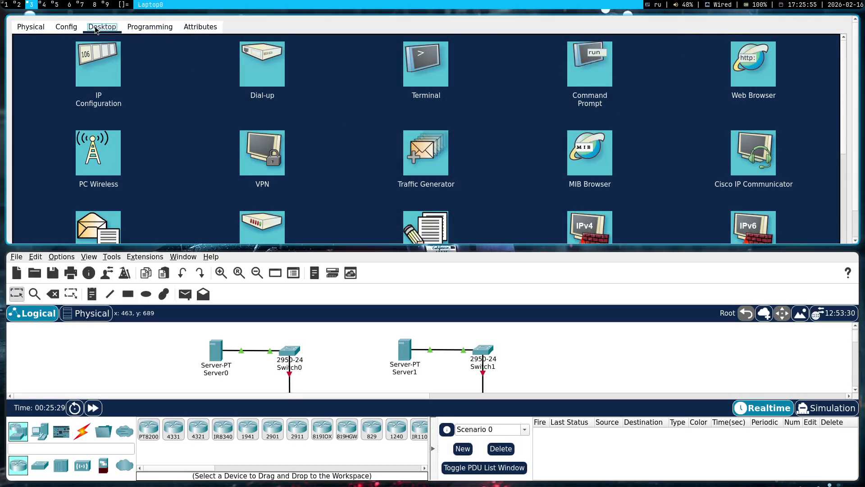
pyautogui.click(104, 76)
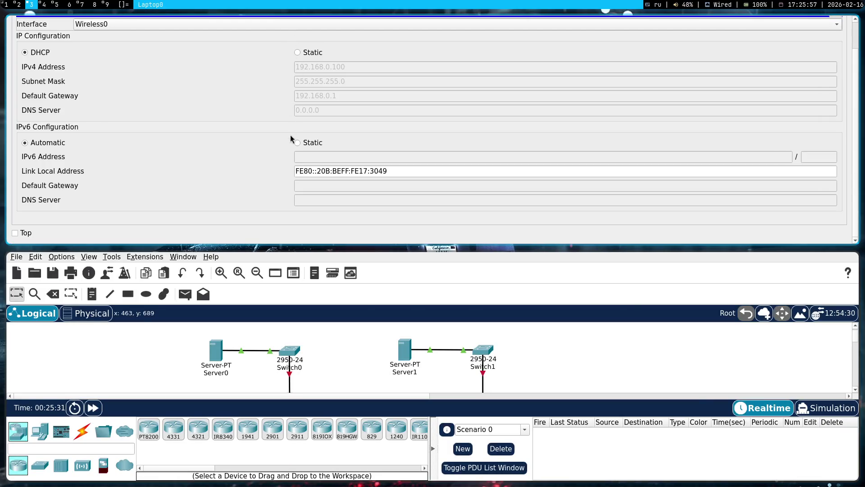
pyautogui.press('super+1')
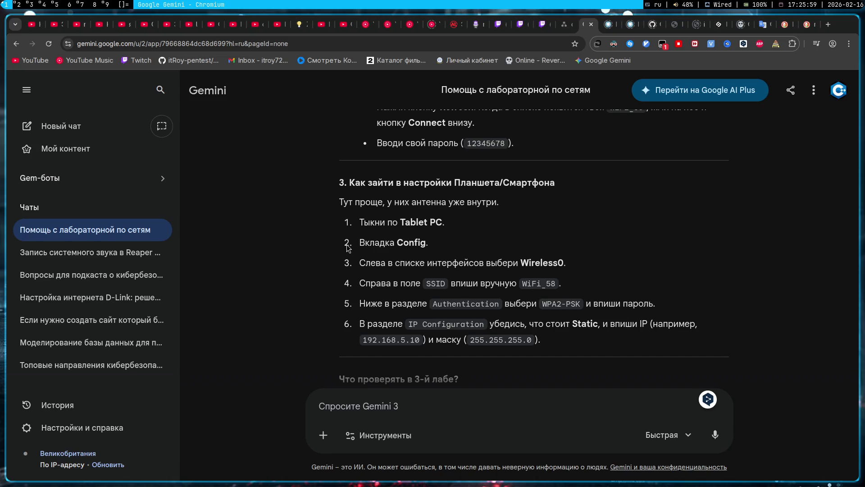
# Step: Review Gemini's sections 2–3 on laptop, tablet and smartphone setup, then reopen Smartphone0's settings
pyautogui.scroll(10, 347, 246)
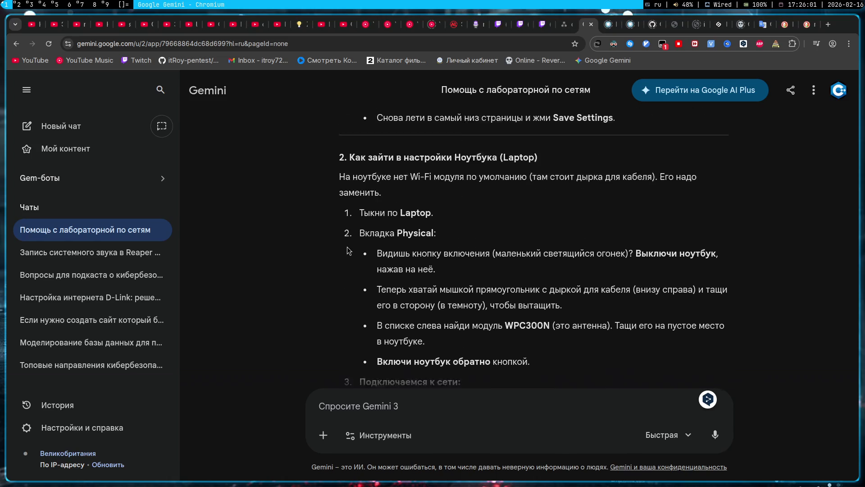
pyautogui.scroll(-8, 347, 247)
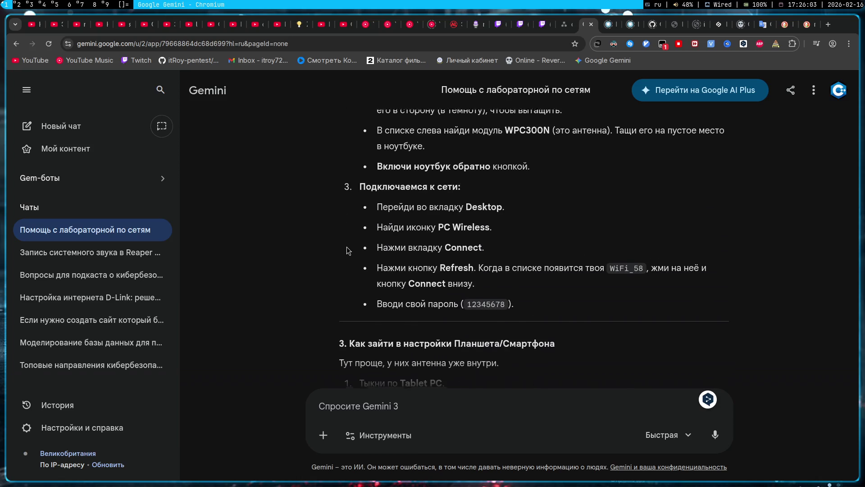
pyautogui.press('super+3')
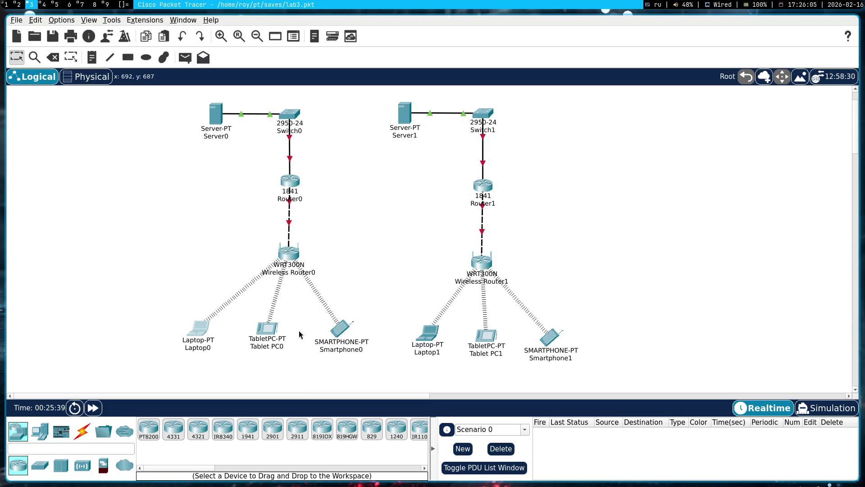
pyautogui.press('super+1')
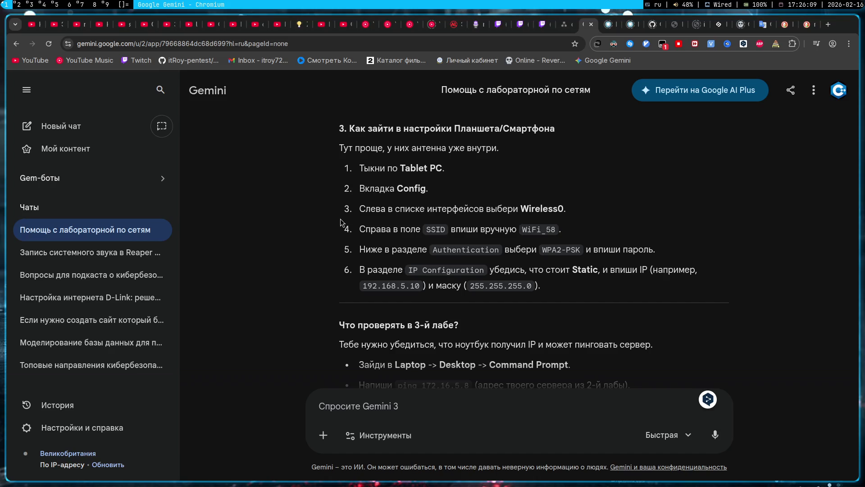
pyautogui.press('super+3')
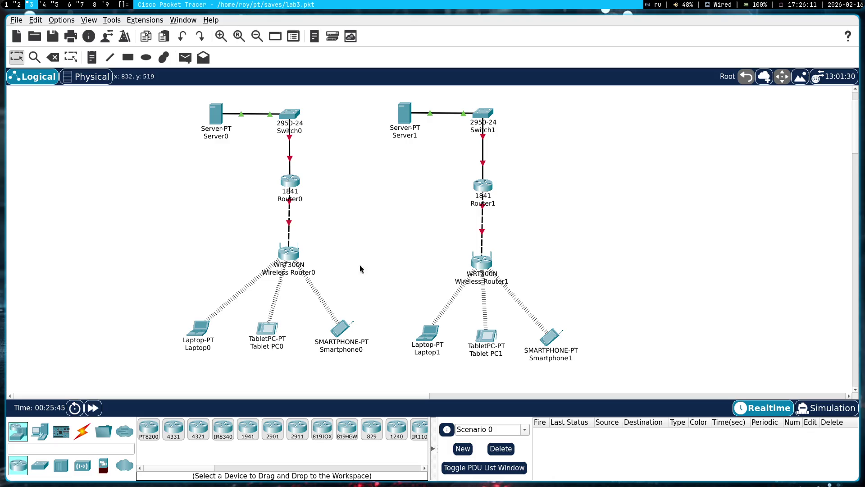
pyautogui.click(342, 328)
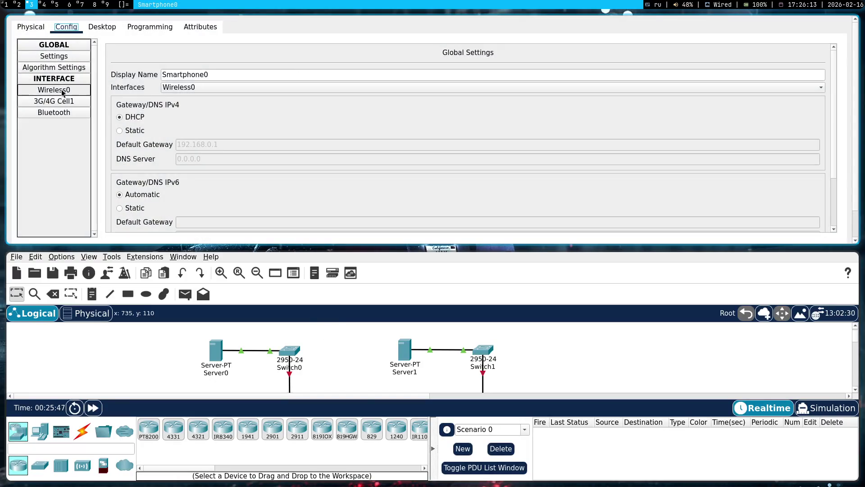
# Step: Open Smartphone0's IP configuration and switch its wireless addressing to static
pyautogui.click(55, 58)
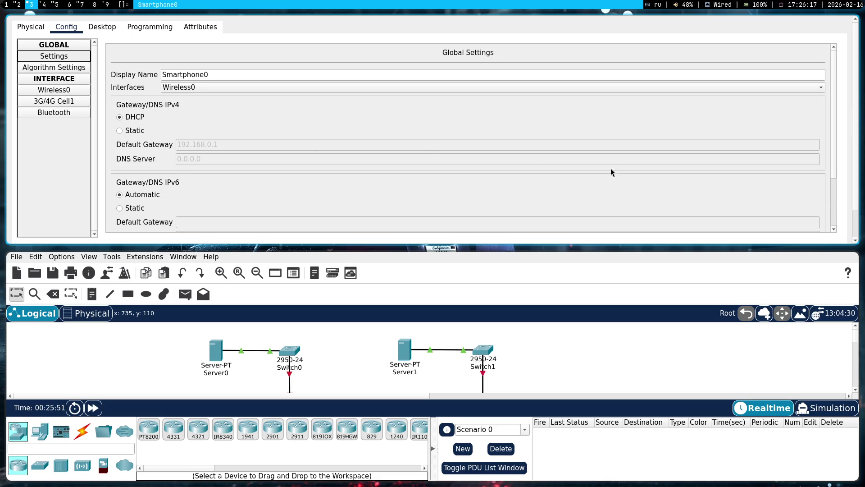
pyautogui.press('super+shift+space')
pyautogui.click(205, 102)
pyautogui.click(182, 138)
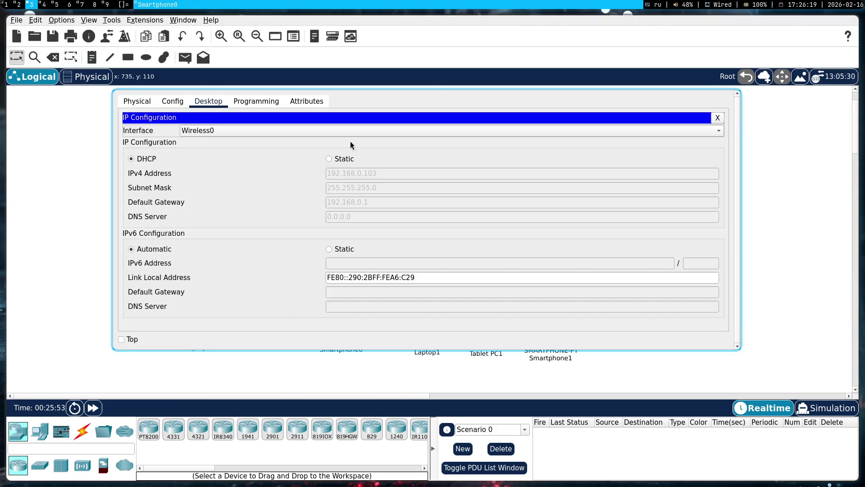
pyautogui.click(353, 159)
# Step: Enter Smartphone0's IPv4 address 192.168.5.11 with mask 255.255.255.0
pyautogui.click(374, 174)
pyautogui.write('192.168.0.10')
pyautogui.click(265, 171)
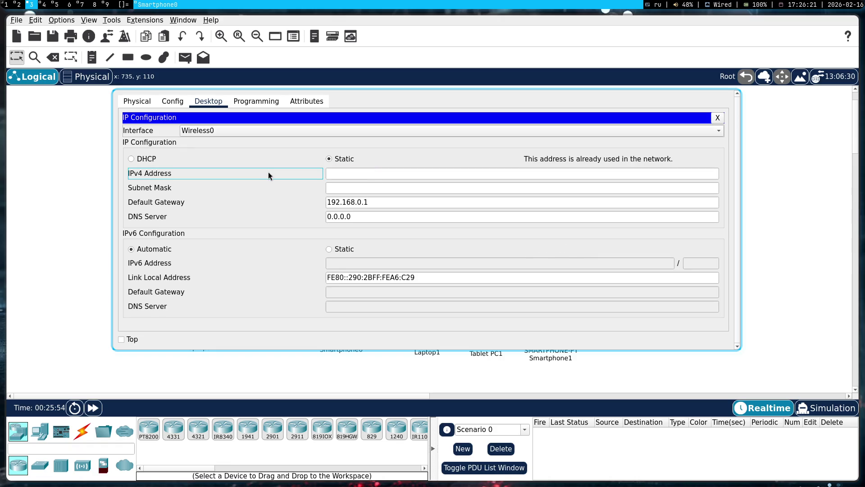
pyautogui.click(365, 173)
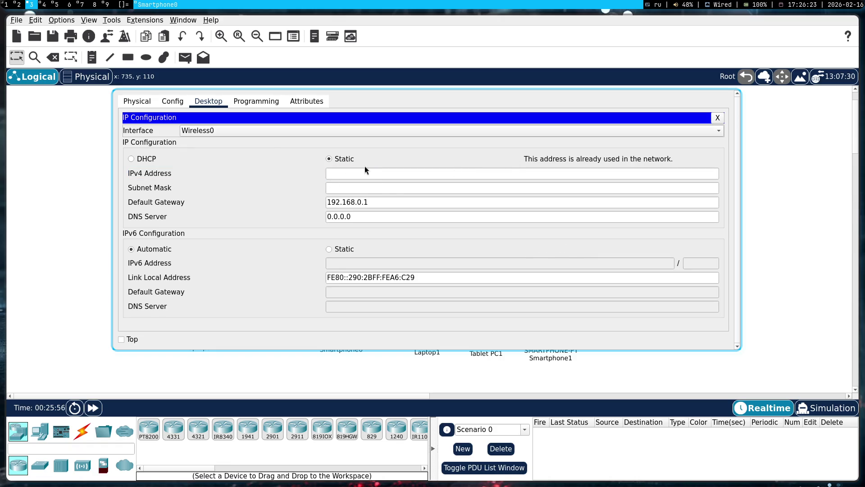
pyautogui.write('192.168.5.10')
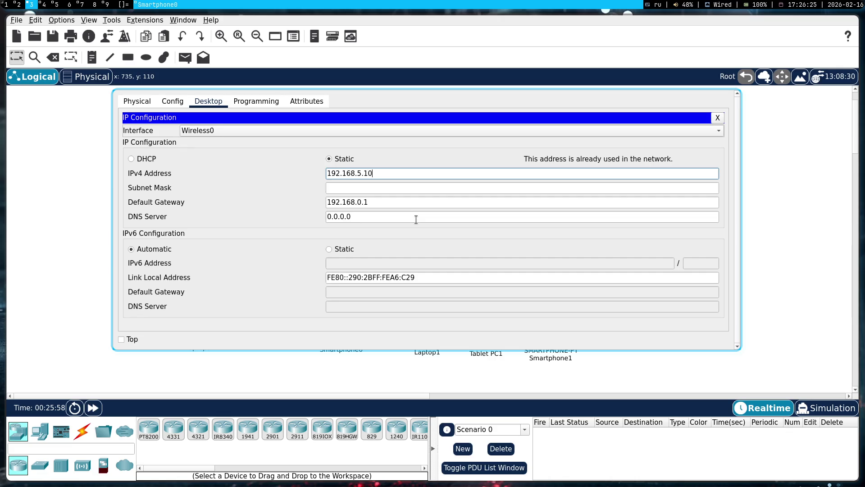
pyautogui.press('BackSpace')
pyautogui.press('BackSpace')
pyautogui.write('92.')
pyautogui.write('1')
# Step: Keep Wireless0 as the phone's interface and close its configuration window
pyautogui.click(394, 131)
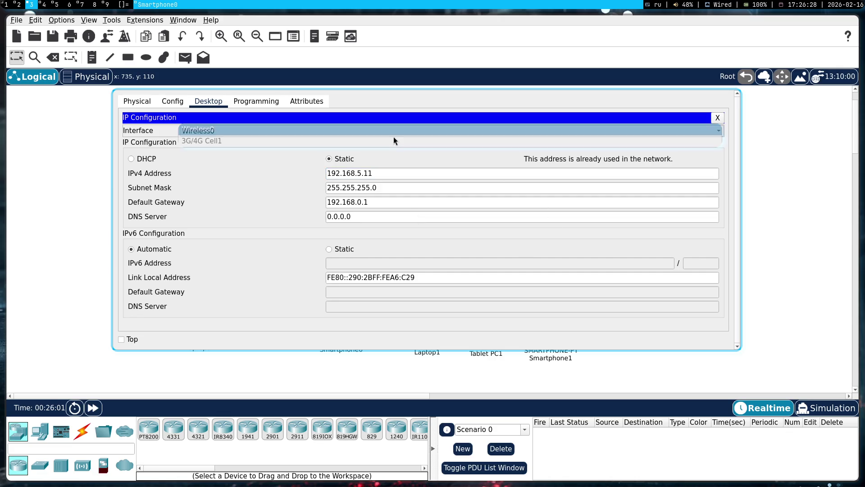
pyautogui.click(254, 167)
pyautogui.click(244, 135)
pyautogui.click(251, 157)
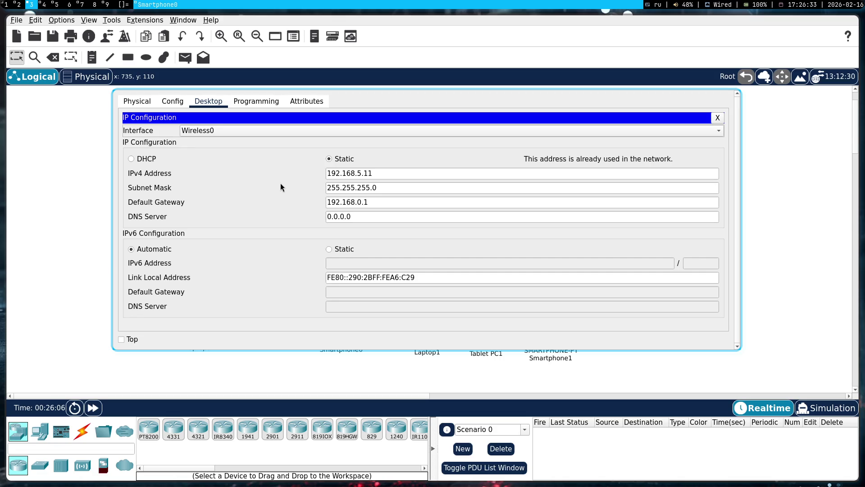
pyautogui.press('Escape')
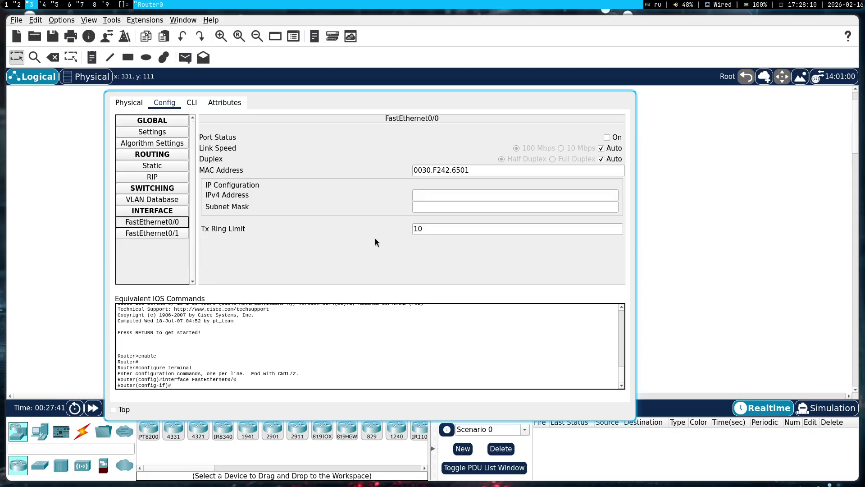
# Step: Switch on Router0's FastEthernet0/0 and FastEthernet0/1 ports
pyautogui.click(176, 224)
pyautogui.click(176, 233)
pyautogui.click(176, 222)
pyautogui.click(607, 137)
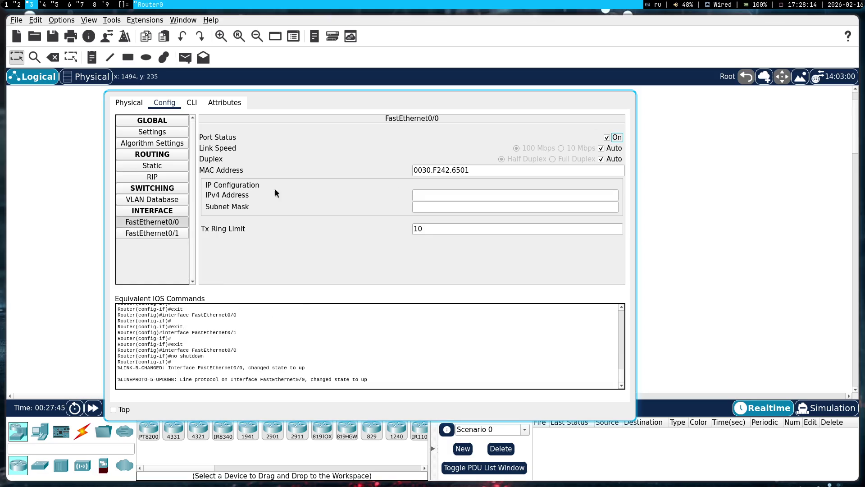
pyautogui.click(174, 233)
pyautogui.click(606, 137)
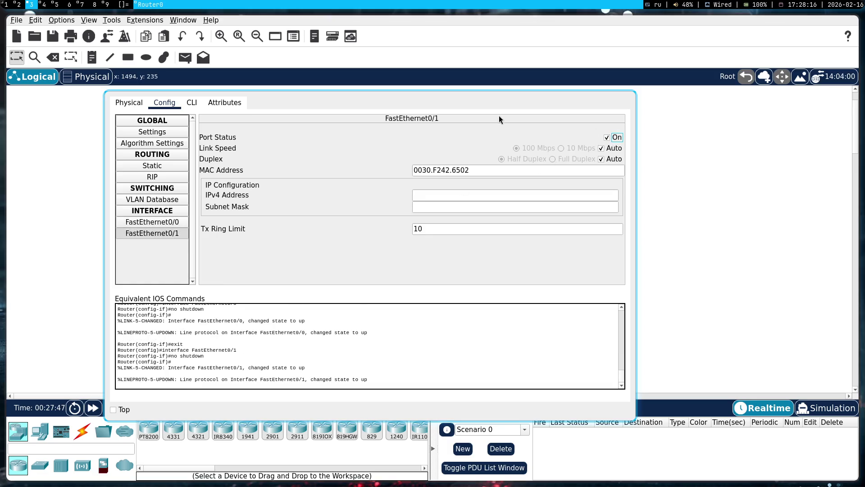
pyautogui.press('super+shift+q')
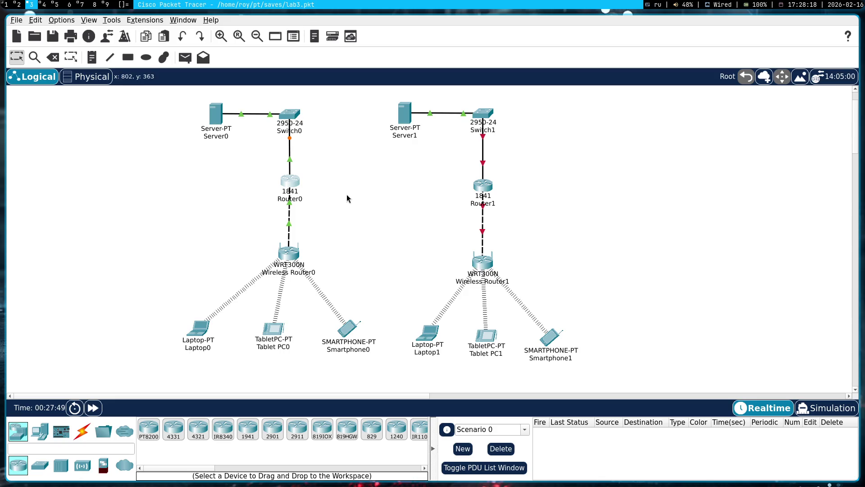
# Step: Switch on Router1's FastEthernet0/0 and FastEthernet0/1 ports
pyautogui.click(483, 185)
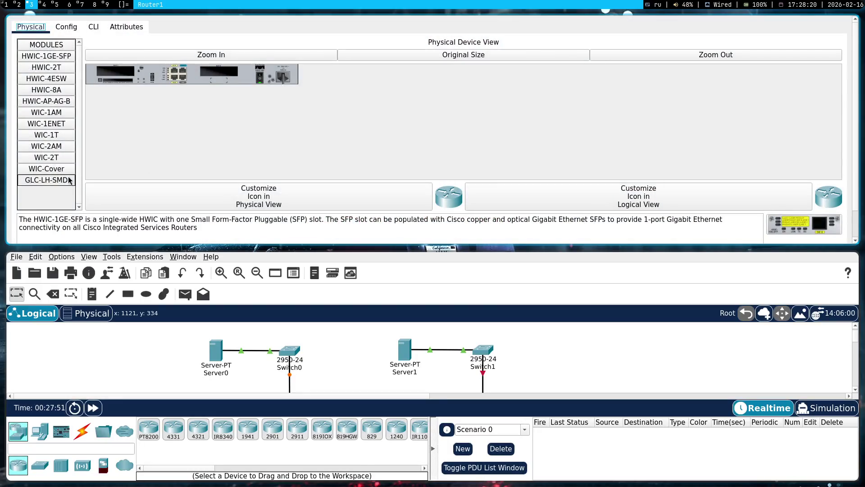
pyautogui.click(66, 27)
pyautogui.click(54, 146)
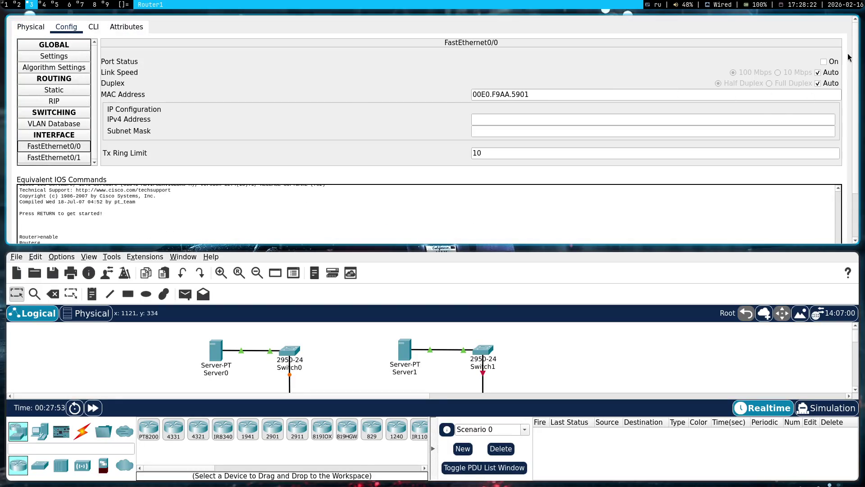
pyautogui.click(829, 63)
pyautogui.click(54, 157)
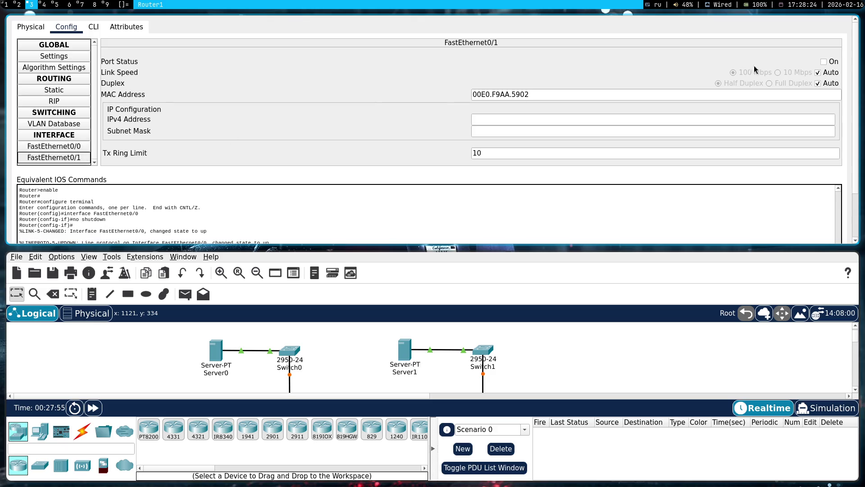
pyautogui.click(824, 62)
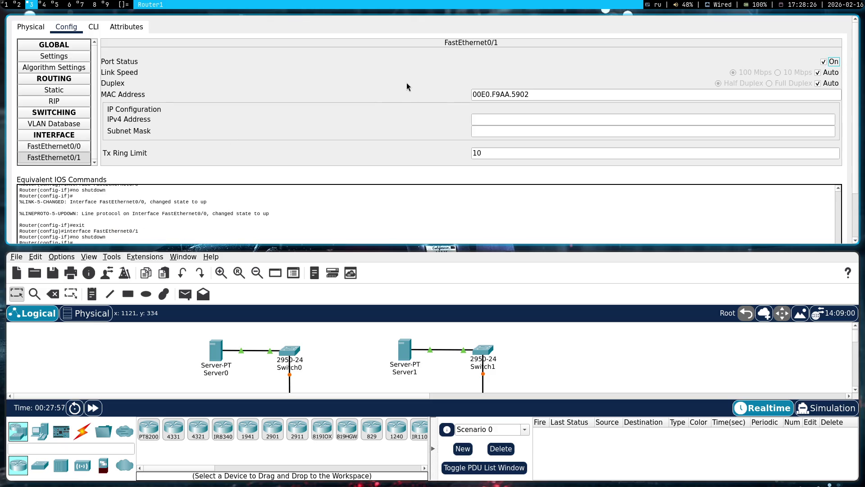
pyautogui.press('super+shift+q')
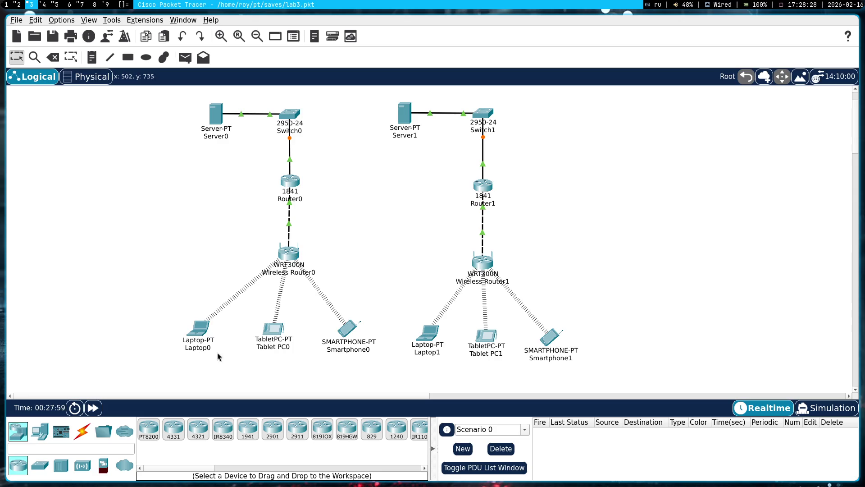
# Step: Re-run ping 172.16.5.8 from Laptop0's Command Prompt, which still fails
pyautogui.click(199, 334)
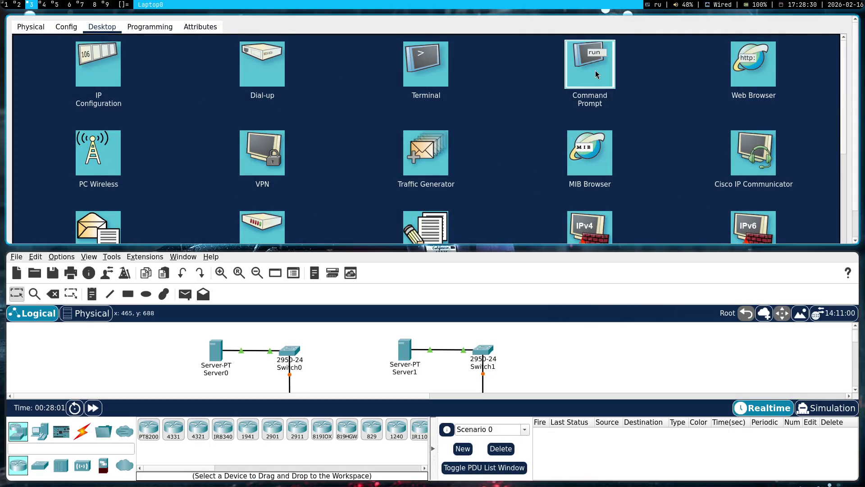
pyautogui.click(596, 74)
pyautogui.press('Up')
pyautogui.press('Return')
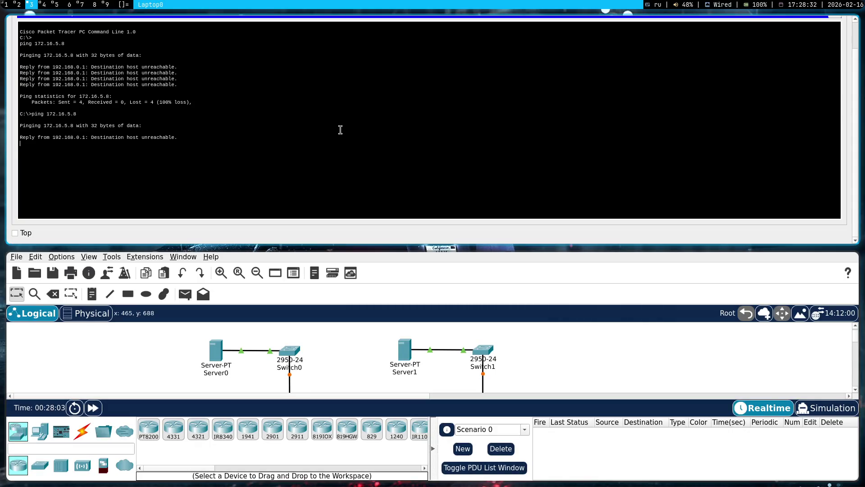
pyautogui.press('super+shift+c')
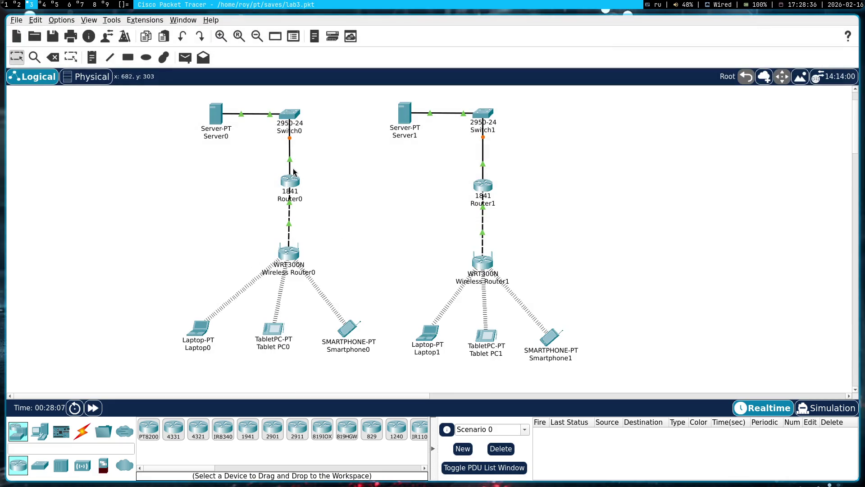
# Step: Inspect Switch0's FastEthernet0/1 through 0/4 port settings, then return to Gemini
pyautogui.click(296, 116)
pyautogui.click(64, 28)
pyautogui.click(74, 115)
pyautogui.click(76, 125)
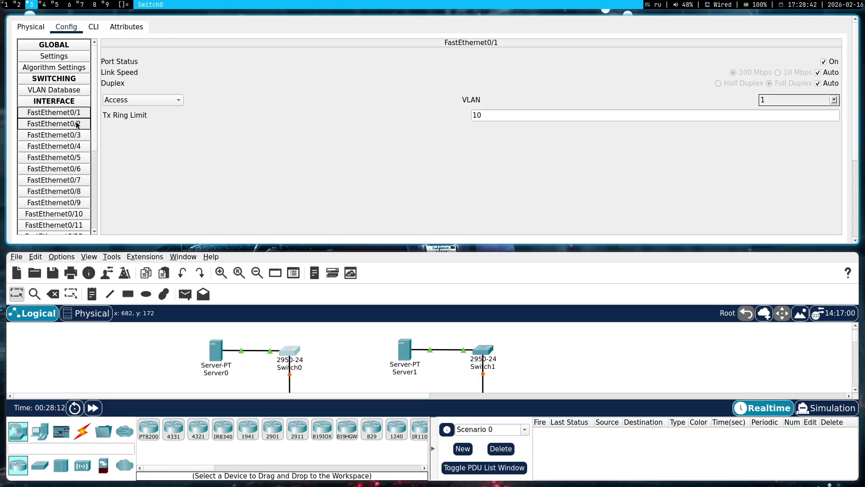
pyautogui.click(79, 137)
pyautogui.click(78, 148)
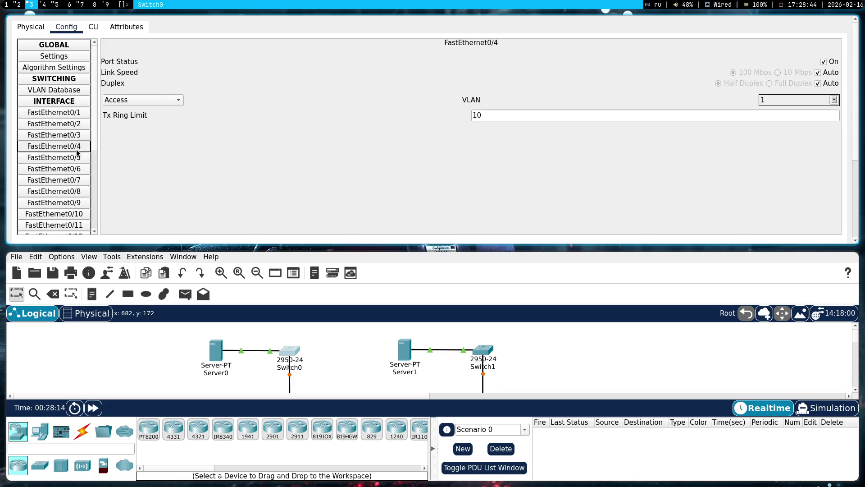
pyautogui.press('super+shift+c')
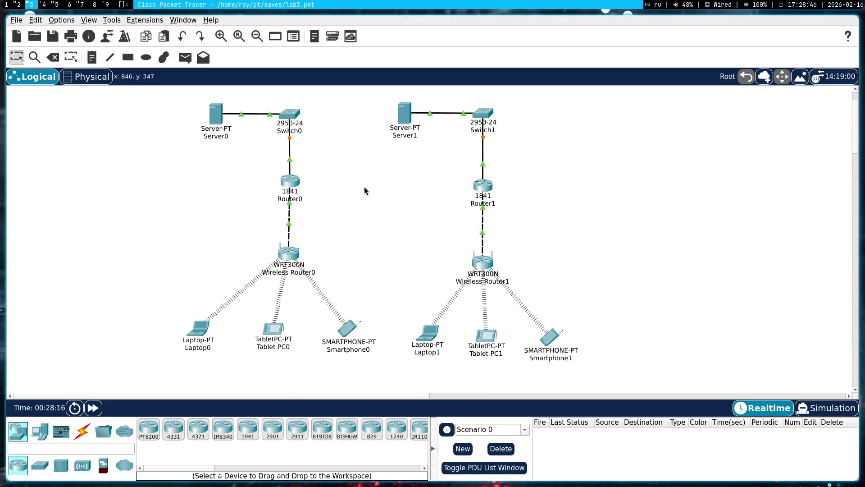
pyautogui.press('super+1')
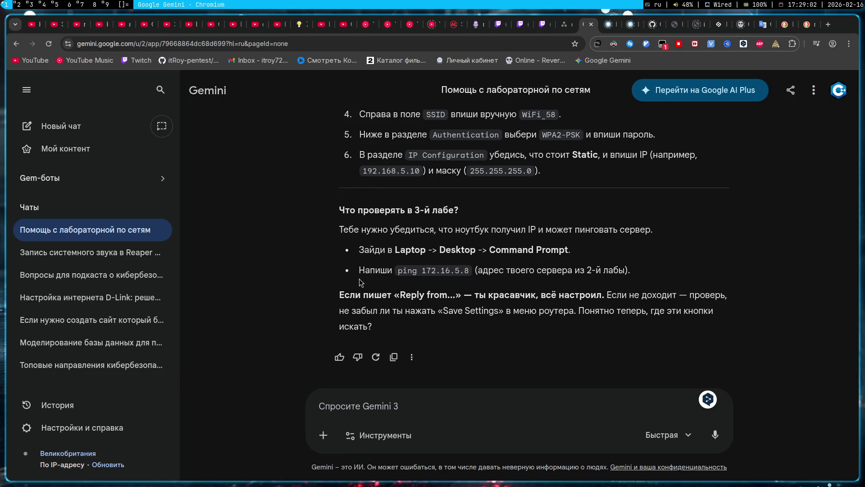
# Step: Confirm Tablet PC0 holds 192.168.5.10, mask 255.255.255.0, gateway 192.168.0.1
pyautogui.press('super+3')
pyautogui.click(270, 334)
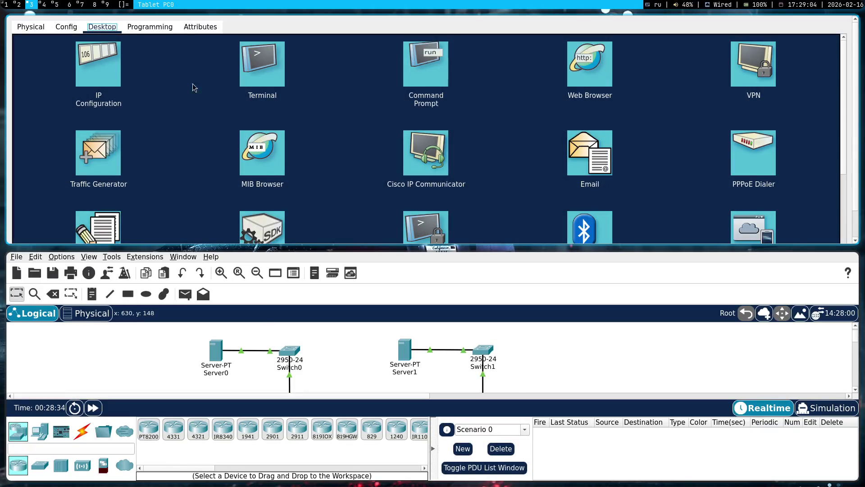
pyautogui.click(91, 74)
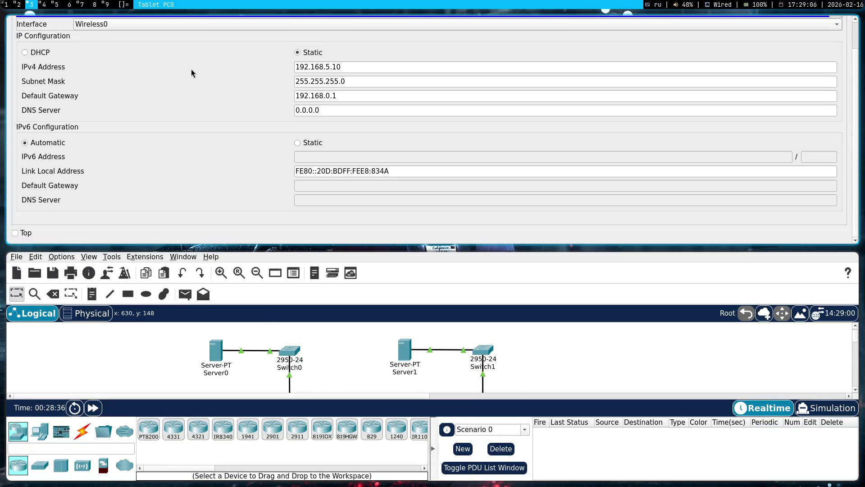
pyautogui.press('super+shift+c')
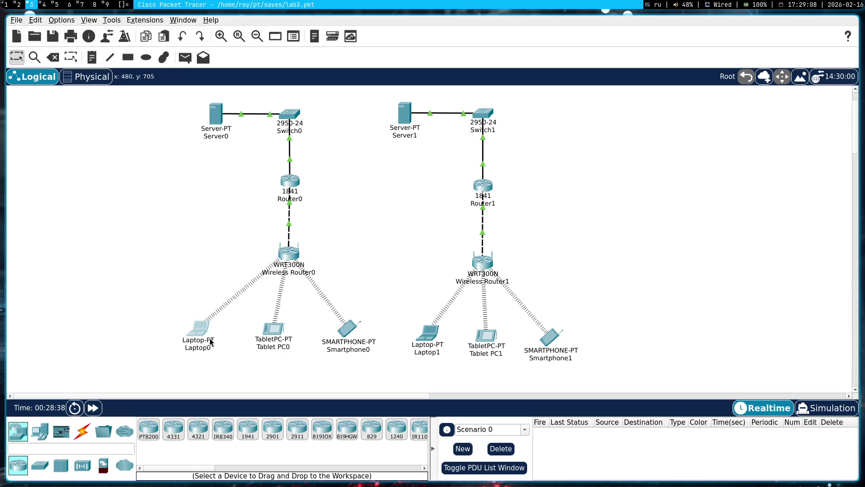
# Step: Close Laptop0's desktop window and focus the Gemini message box
pyautogui.click(205, 334)
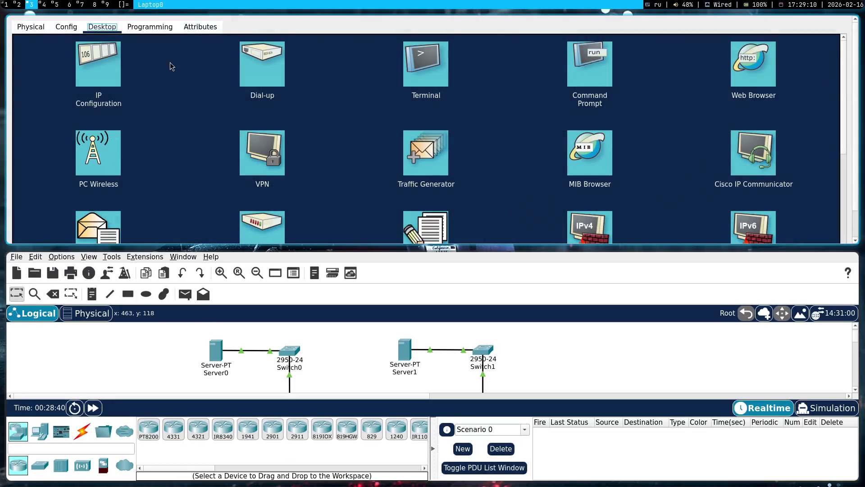
pyautogui.press('super+shift+c')
pyautogui.press('super+1')
pyautogui.click(404, 404)
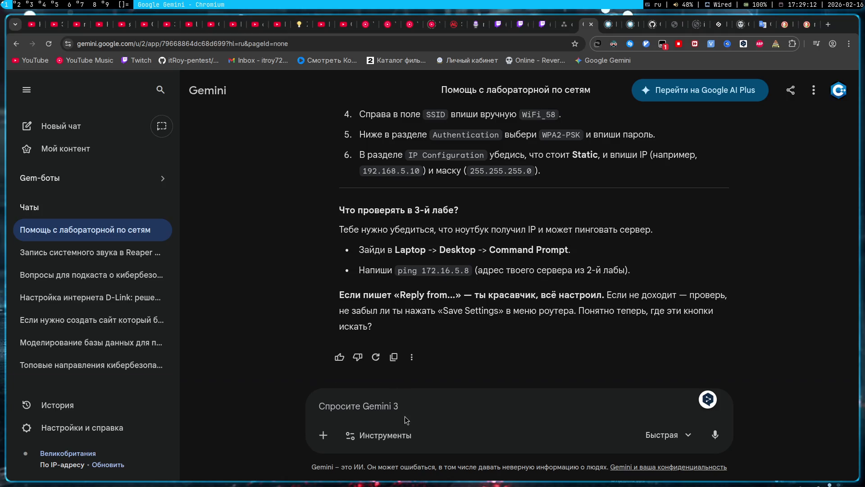
# Step: Tell Gemini 'так а ничего н не дойдет, router 0 же не настроен' (Router 0 unconfigured)
pyautogui.write('так а ничего н')
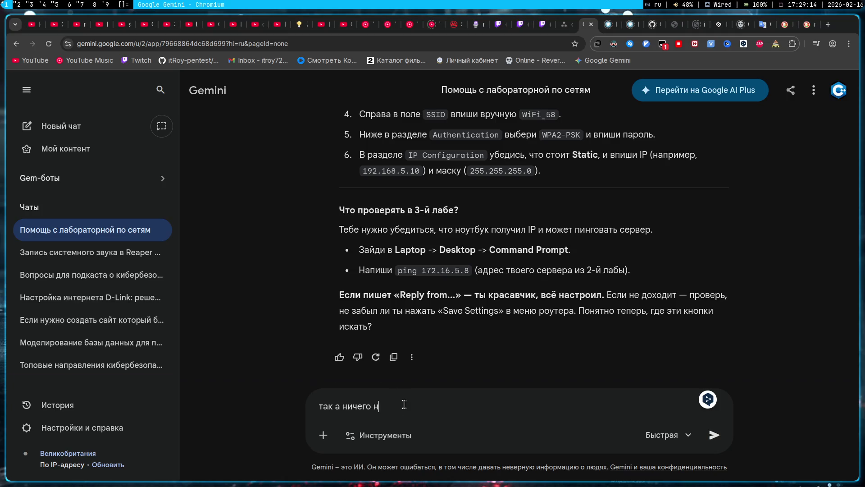
pyautogui.write(' не дойдет,')
pyautogui.write('router 0')
pyautogui.press('super+3')
pyautogui.press('super+1')
pyautogui.write('же не настроен')
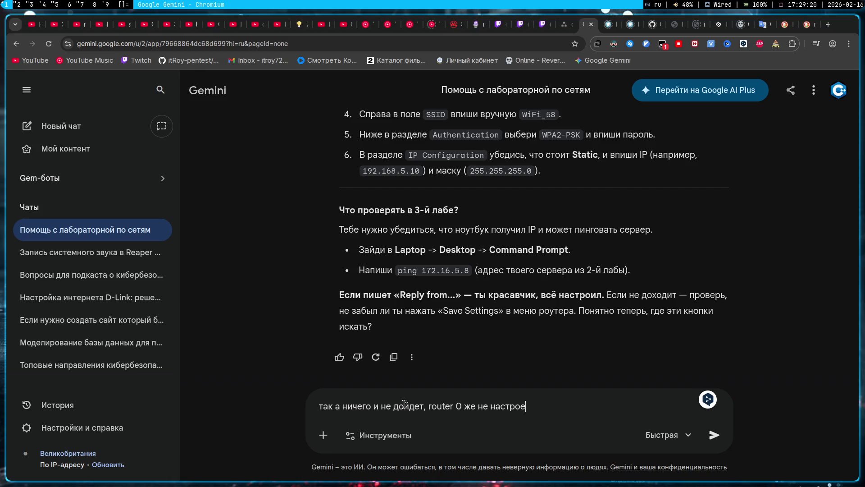
pyautogui.press('Return')
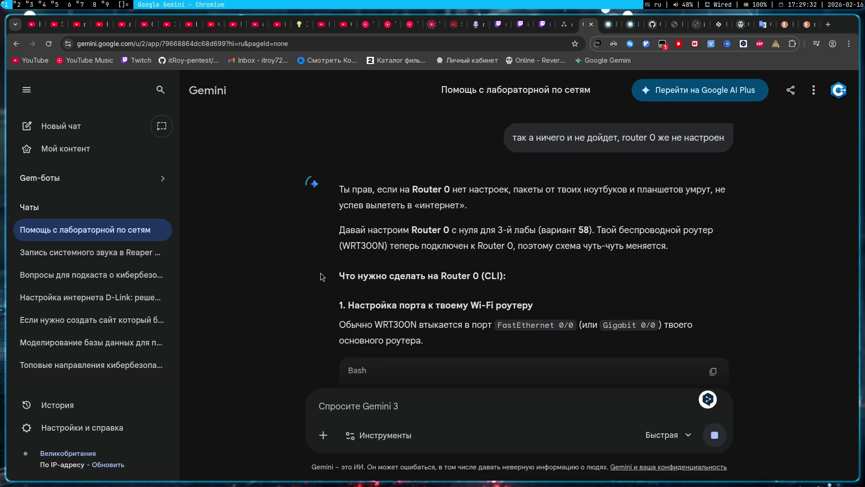
# Step: Read Gemini's Router0 CLI steps, noting interface FastEthernet 0/0 and its 192.168.5.1 address
pyautogui.scroll(-2, 325, 268)
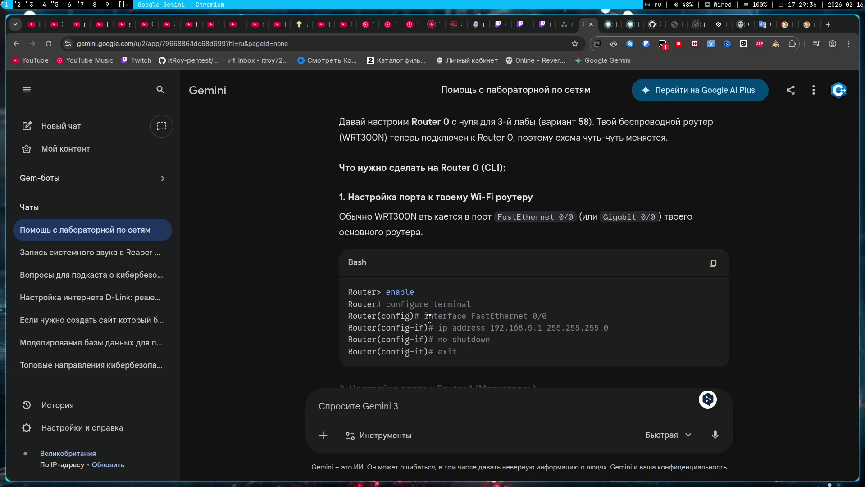
pyautogui.moveTo(424, 316); pyautogui.dragTo(590, 318)
pyautogui.click(492, 279)
pyautogui.hotkey('alt', 'Tab')
pyautogui.hotkey('alt', 'Tab')
pyautogui.moveTo(492, 332)
pyautogui.mouseDown()
pyautogui.moveTo(545, 329)
pyautogui.moveTo(492, 331)
pyautogui.mouseUp()
pyautogui.press('super+3')
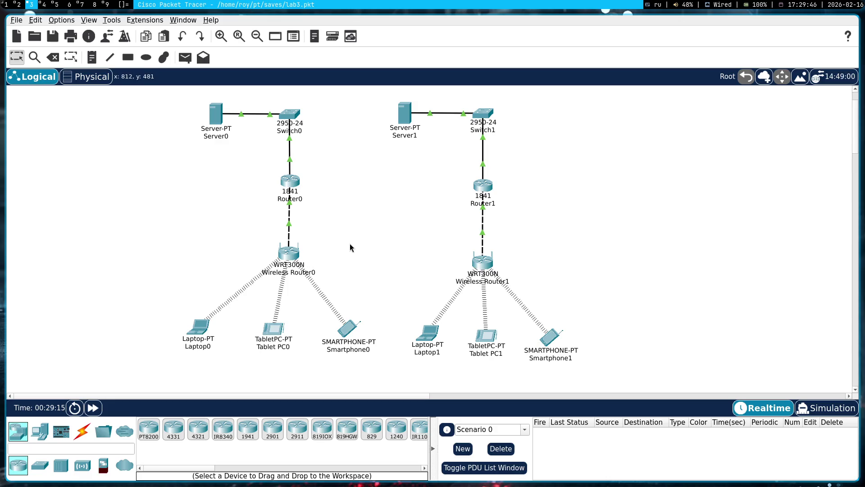
pyautogui.press('super+1')
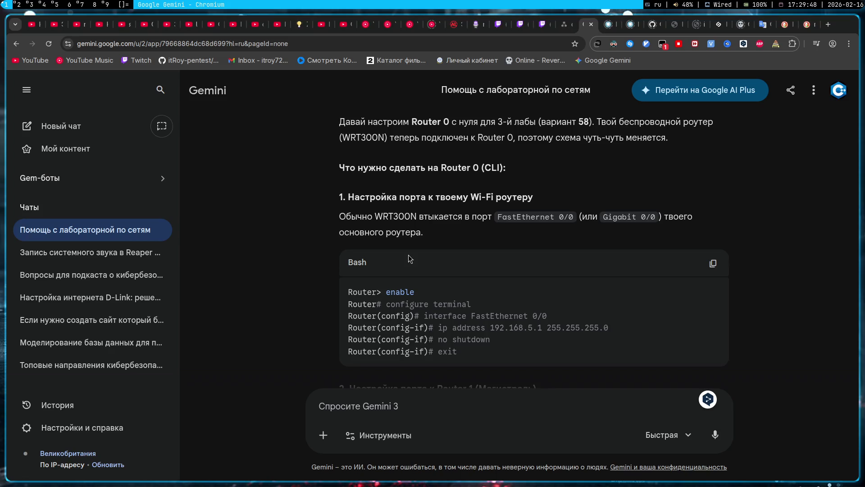
# Step: Scroll through the rest of the Router0 setup, comparing it with the Packet Tracer topology
pyautogui.scroll(-2, 342, 252)
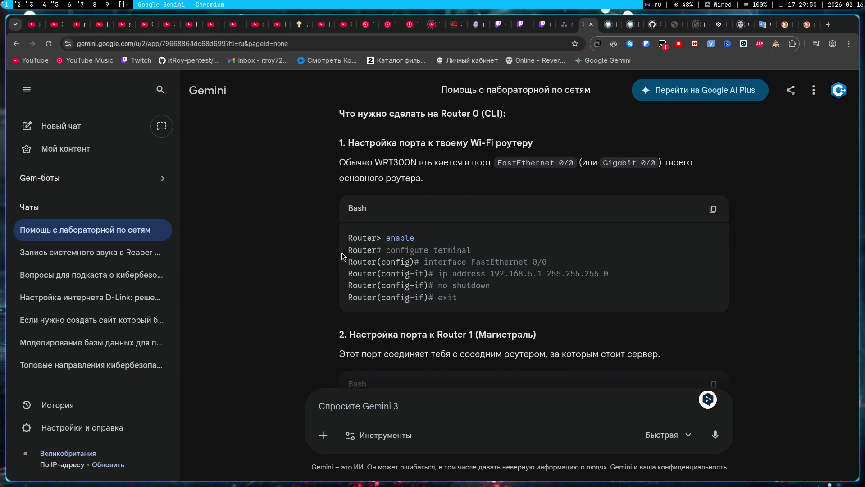
pyautogui.scroll(-3, 340, 254)
pyautogui.scroll(4, 340, 255)
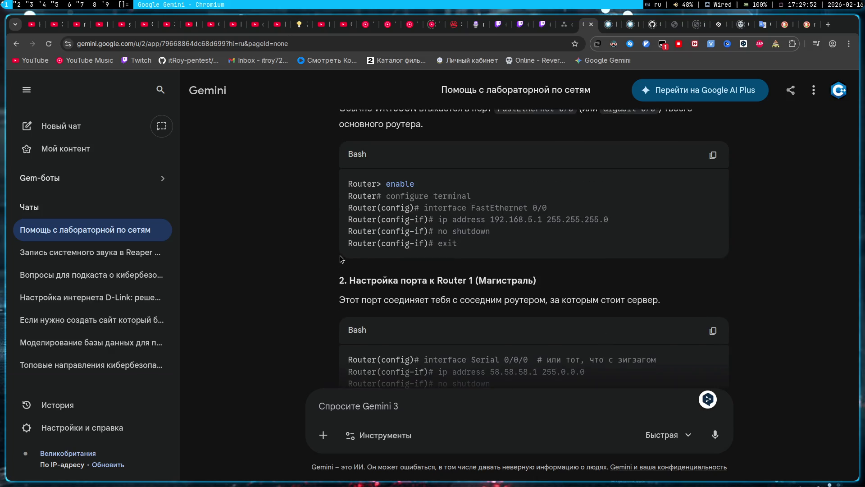
pyautogui.press('super+3')
pyautogui.press('super+1')
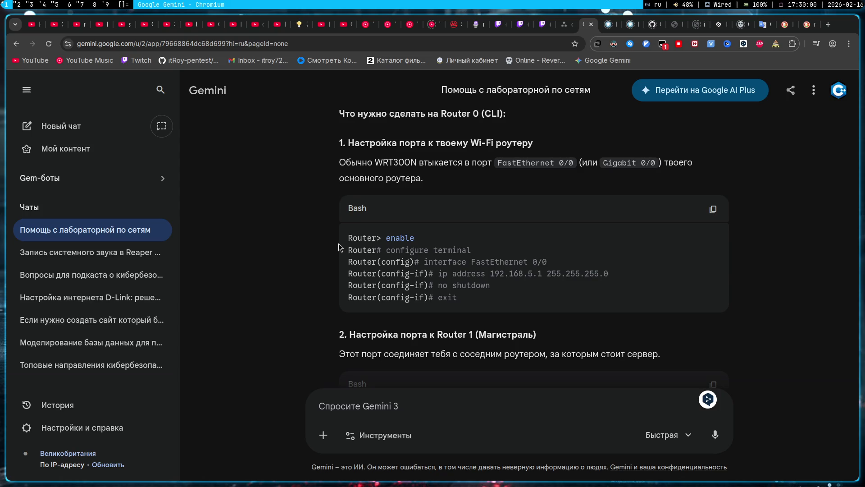
pyautogui.press('super+3')
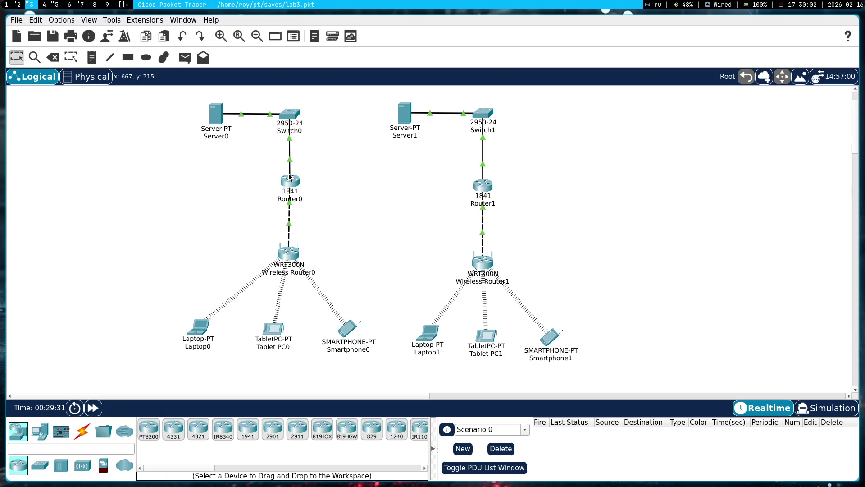
# Step: After checking Router0's FastEthernet0/0, enable Always Show Port Labels in Preferences
pyautogui.click(289, 181)
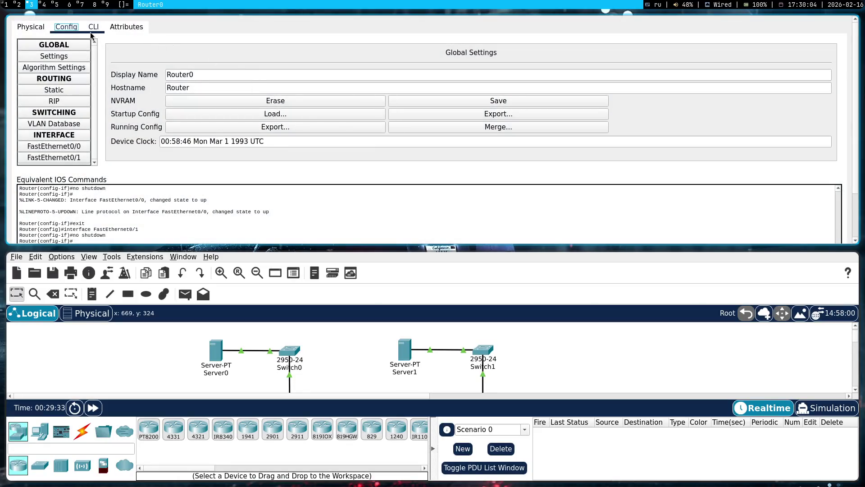
pyautogui.click(67, 151)
pyautogui.press('super+shift+q')
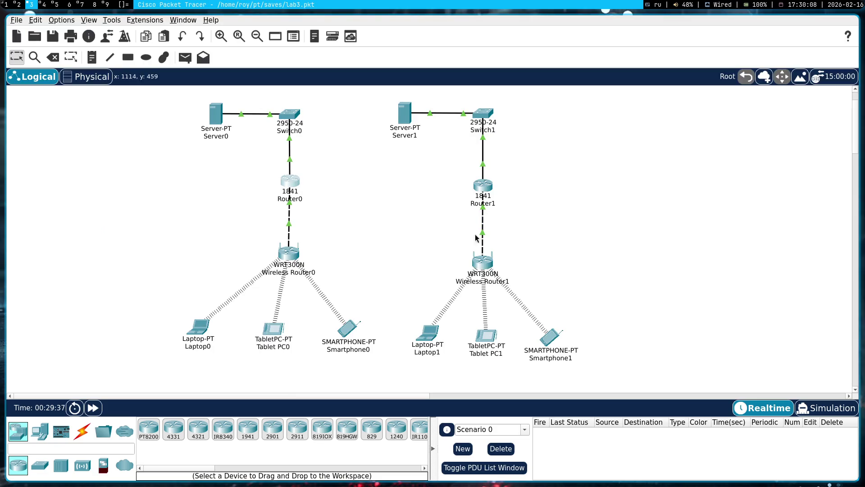
pyautogui.click(35, 20)
pyautogui.click(68, 32)
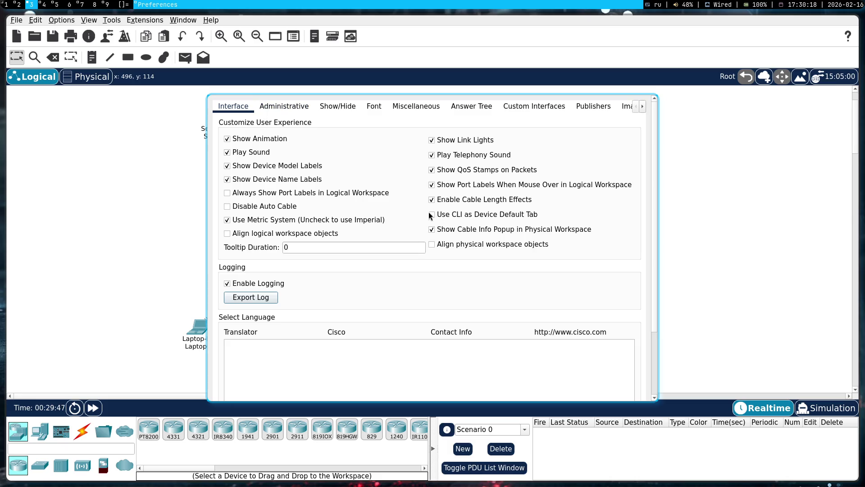
pyautogui.moveTo(431, 217); pyautogui.dragTo(586, 236)
pyautogui.click(594, 252)
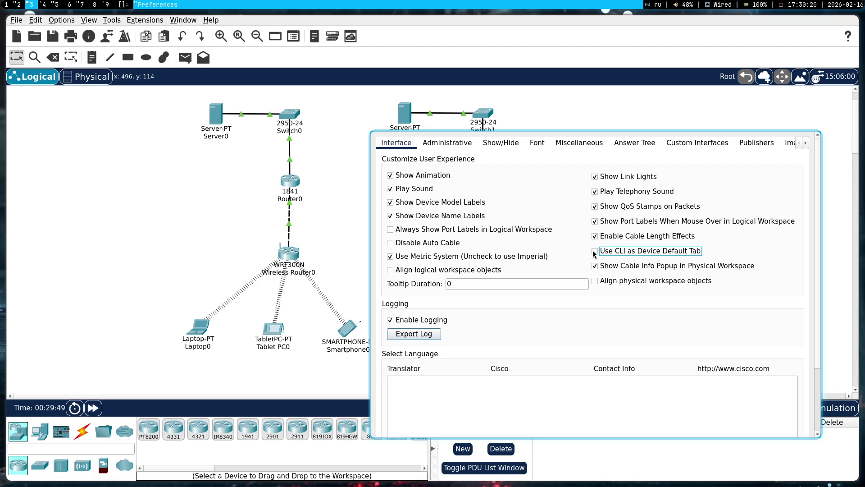
pyautogui.click(594, 252)
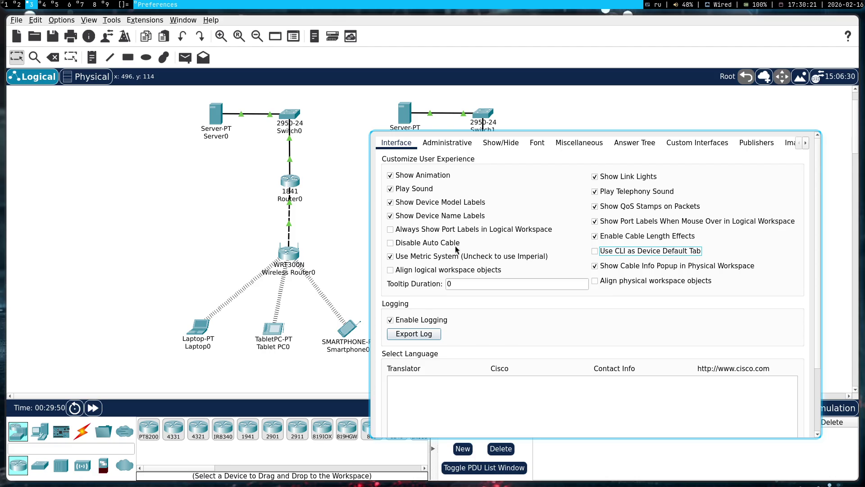
pyautogui.click(391, 230)
pyautogui.press('Escape')
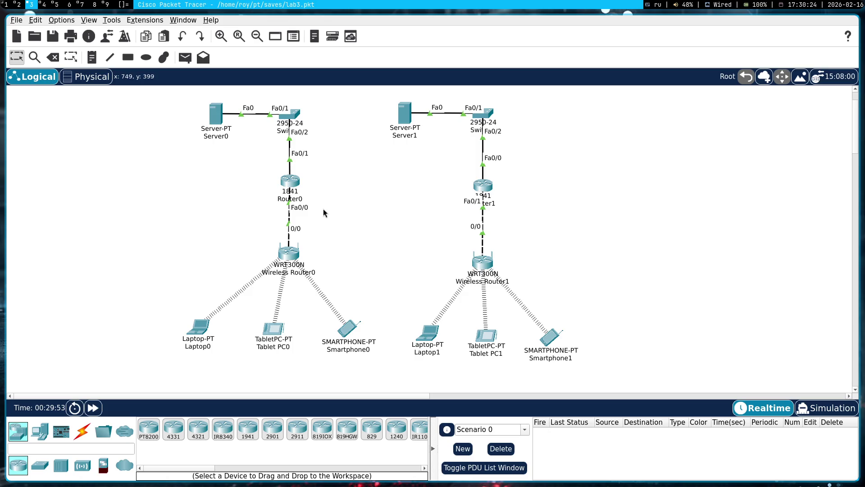
# Step: Move Router0 up-left and give its FastEthernet0/0 192.168.5.1 with mask 255.255.255.0
pyautogui.moveTo(294, 182)
pyautogui.mouseDown()
pyautogui.moveTo(231, 189)
pyautogui.moveTo(250, 189)
pyautogui.mouseUp()
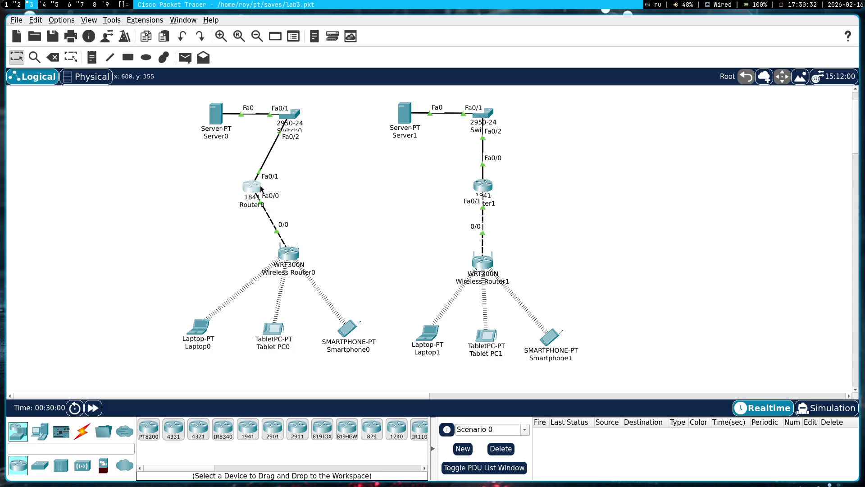
pyautogui.doubleClick(252, 187)
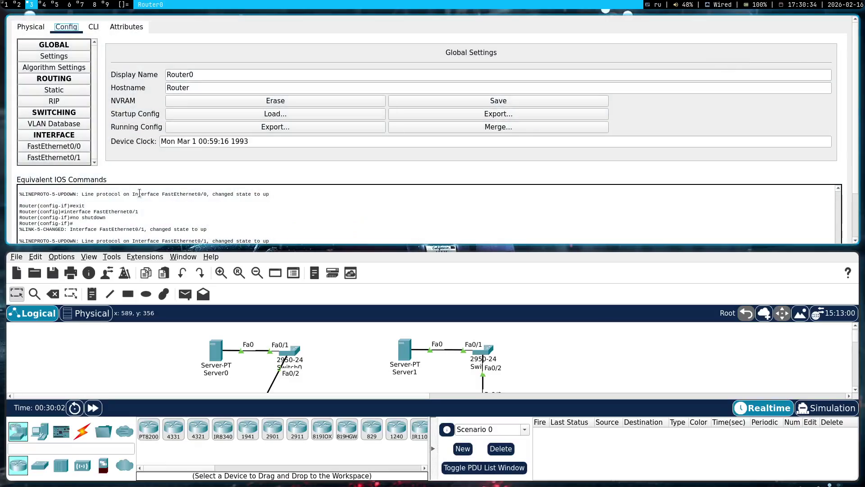
pyautogui.click(70, 147)
pyautogui.click(482, 119)
pyautogui.write('192.168.5.1')
pyautogui.press('Tab')
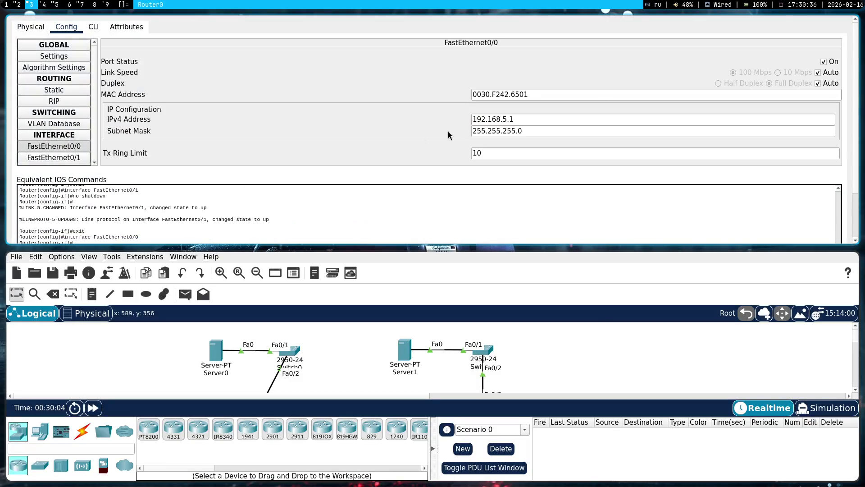
pyautogui.press('super+1')
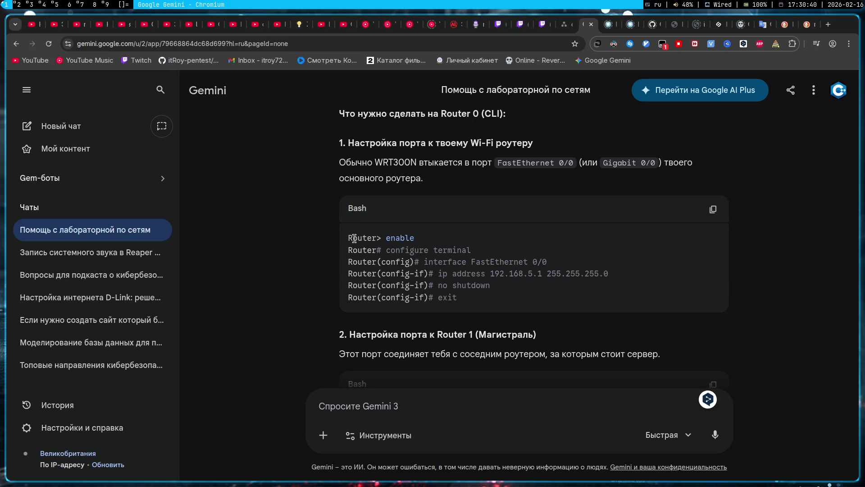
# Step: Review Gemini's Router 1 and static-route steps and check Router0's FastEthernet0/1 settings
pyautogui.scroll(-2, 351, 239)
pyautogui.scroll(-3, 350, 245)
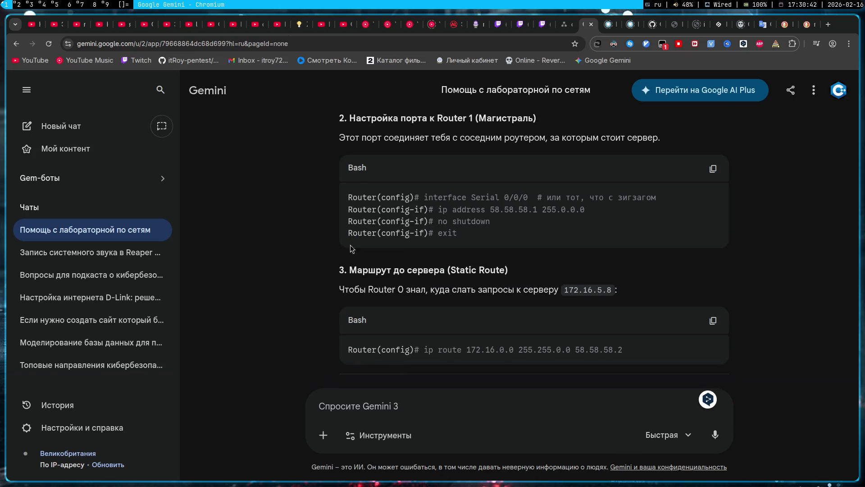
pyautogui.scroll(-2, 536, 218)
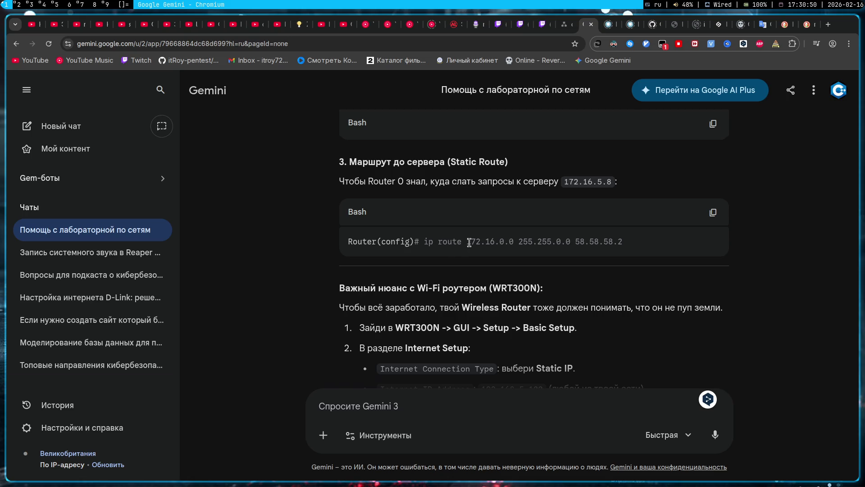
pyautogui.press('super+3')
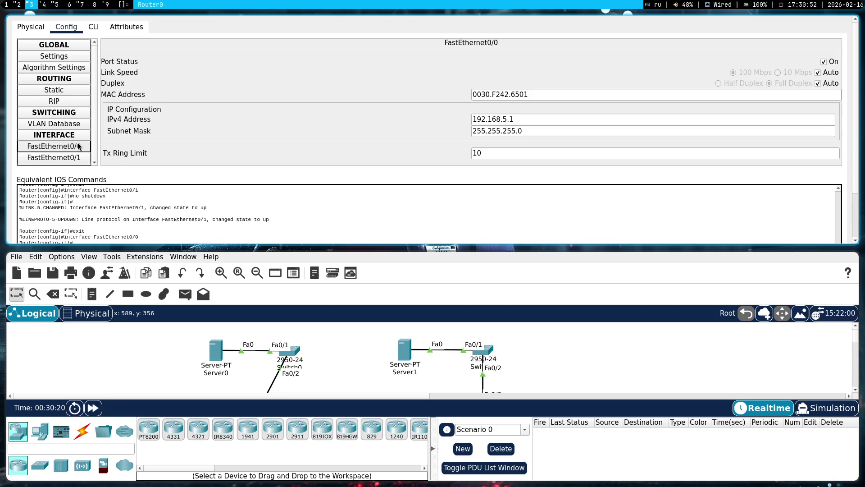
pyautogui.click(75, 157)
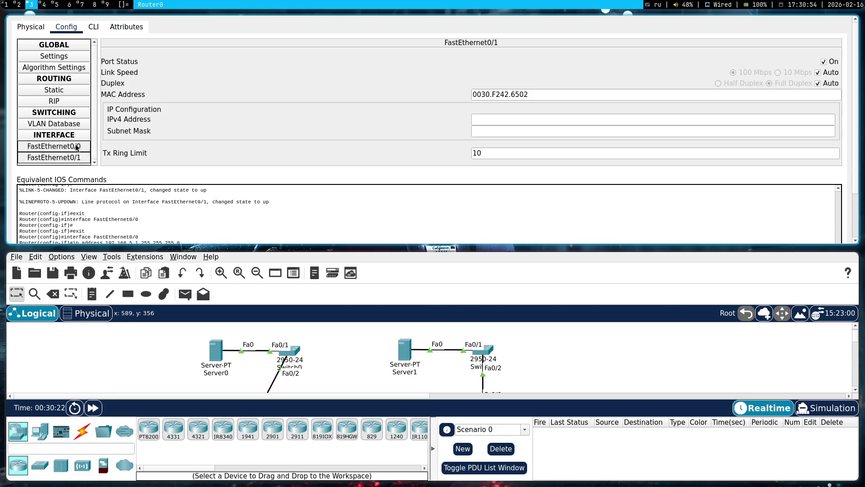
pyautogui.press('super+1')
# Step: Ask Gemini 'стоп, давай настроим Router 0' to focus on configuring Router 0
pyautogui.write('стоп, давай н')
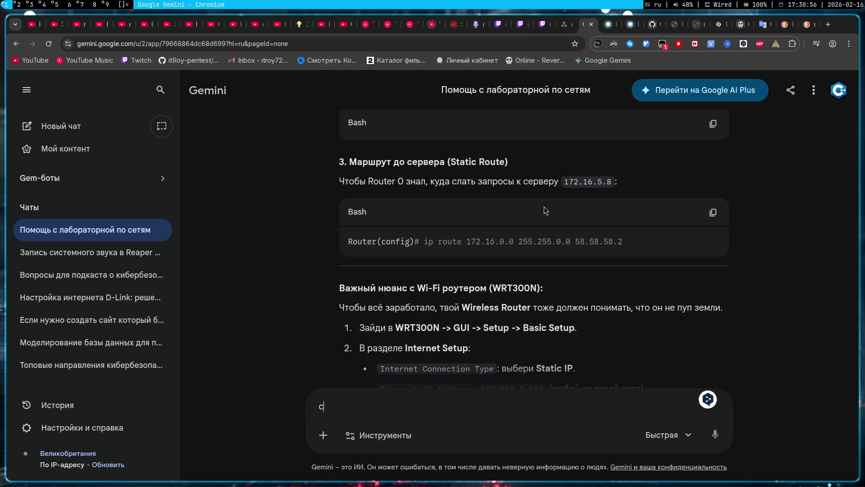
pyautogui.write('астроим')
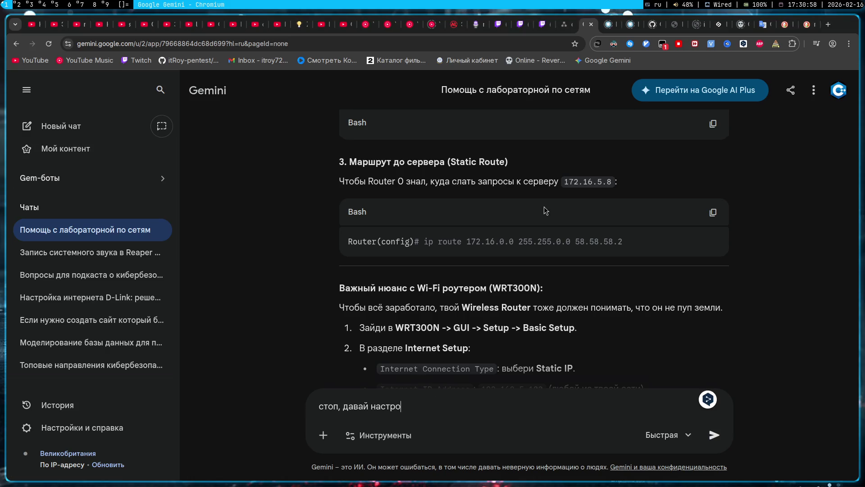
pyautogui.hotkey('alt', 'shift')
pyautogui.write('Router 0')
pyautogui.press('Return')
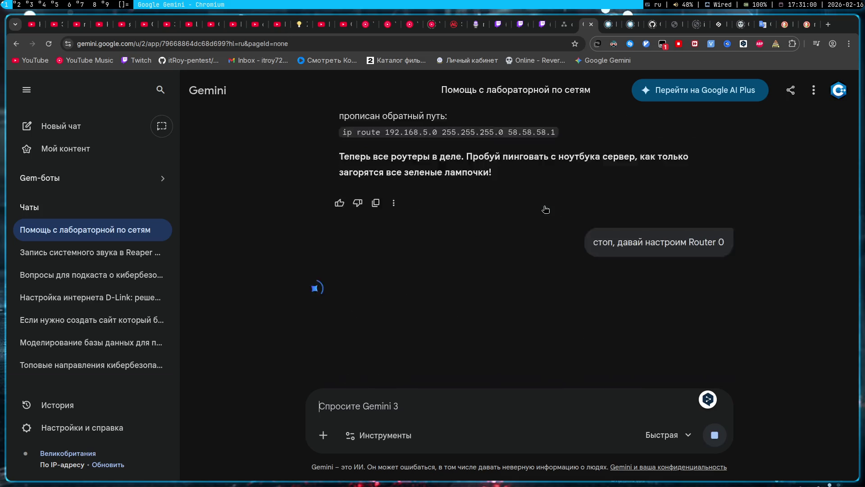
# Step: Browse the lab PDF to page 28, section 2.3 on wireless security methods
pyautogui.press('super+2')
pyautogui.scroll(-10, 447, 271)
pyautogui.scroll(8, 447, 272)
pyautogui.scroll(-15, 428, 288)
pyautogui.scroll(-15, 412, 309)
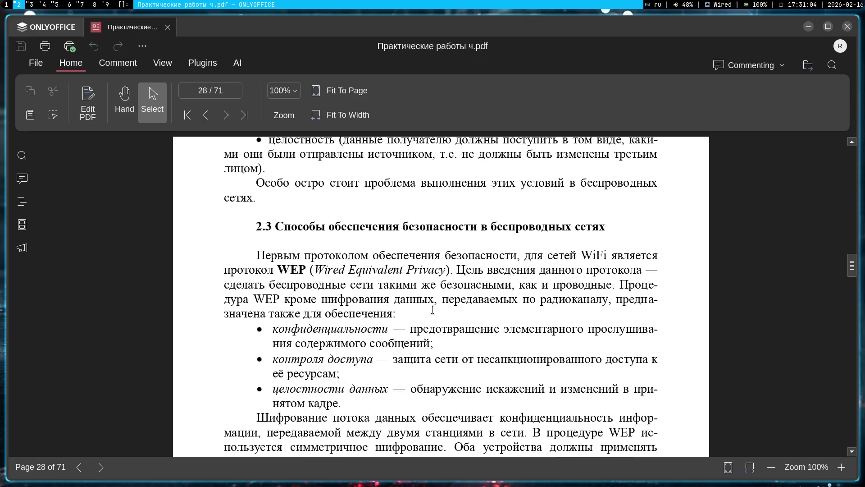
# Step: Read through the lab PDF's WPA2 and 802.1x sections starting at page 29
pyautogui.scroll(4, 457, 305)
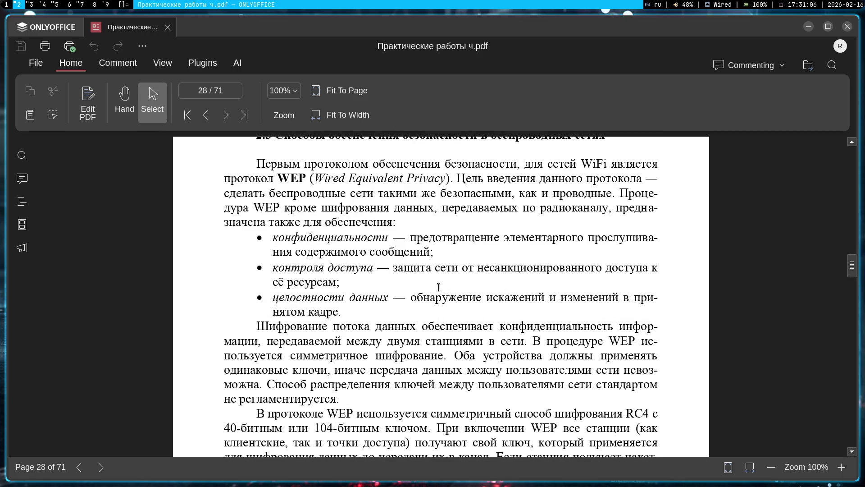
pyautogui.scroll(-15, 451, 307)
pyautogui.scroll(-3, 441, 309)
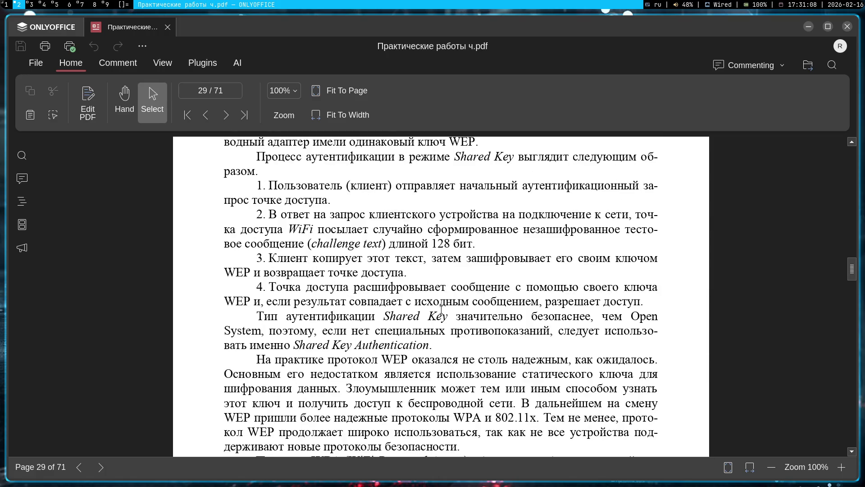
pyautogui.scroll(-7, 376, 228)
pyautogui.scroll(-4, 377, 234)
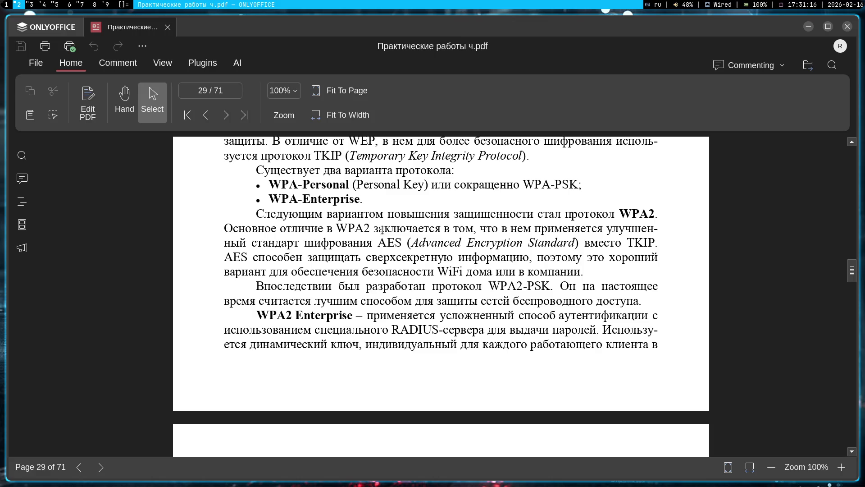
pyautogui.scroll(-9, 382, 229)
pyautogui.scroll(10, 382, 230)
pyautogui.scroll(-20, 382, 230)
pyautogui.scroll(-6, 382, 230)
pyautogui.scroll(4, 382, 230)
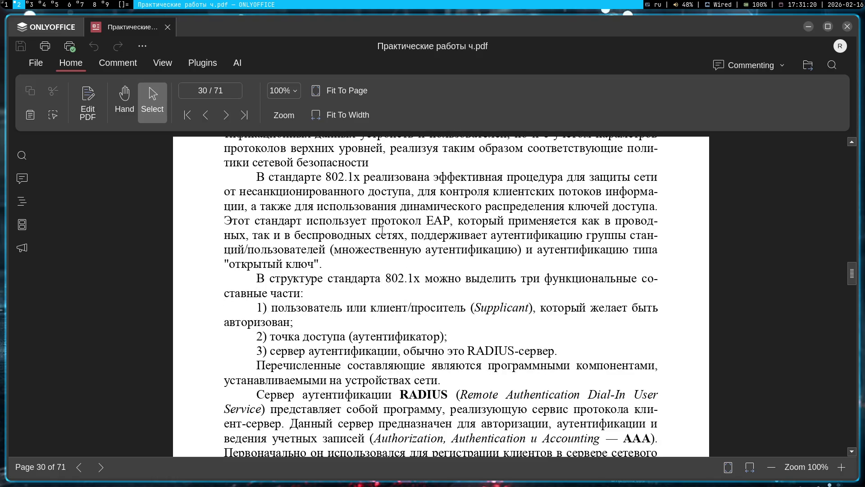
pyautogui.scroll(-6, 382, 230)
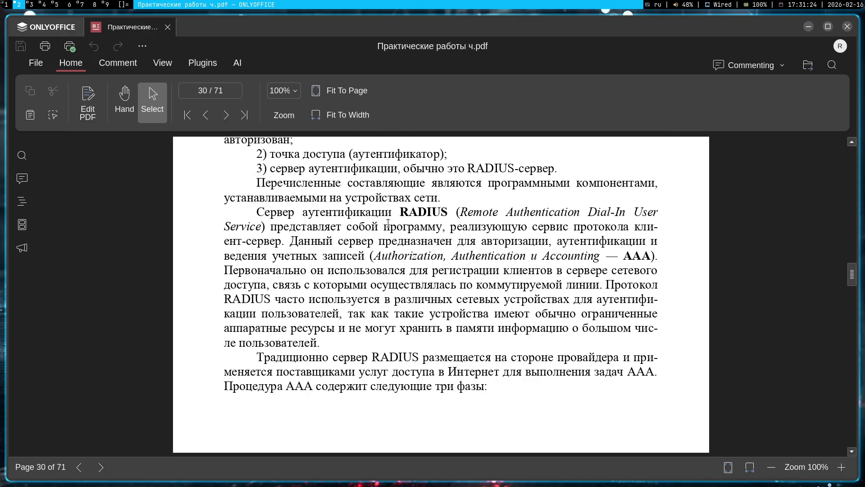
pyautogui.scroll(-10, 388, 223)
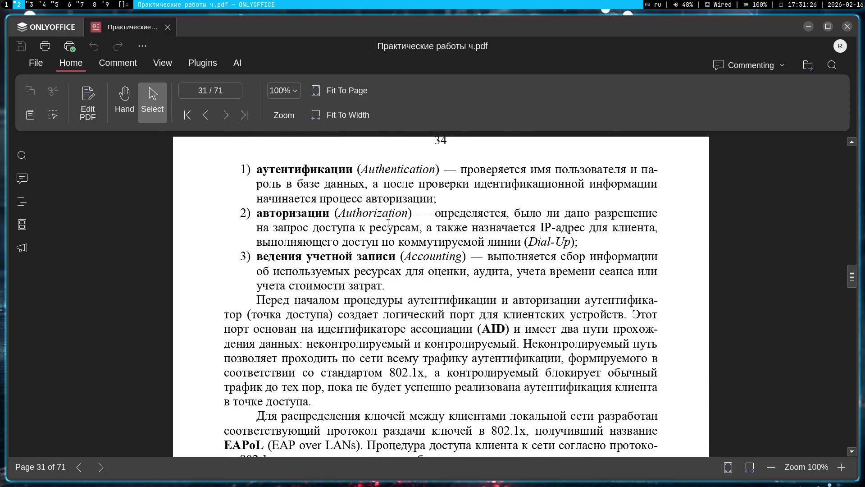
# Step: Continue to page 33 past the Figure 3.1 lab network diagrams, then bring up Gemini
pyautogui.scroll(-5, 389, 224)
pyautogui.scroll(5, 388, 224)
pyautogui.scroll(-5, 404, 214)
pyautogui.scroll(5, 405, 214)
pyautogui.scroll(-2, 405, 213)
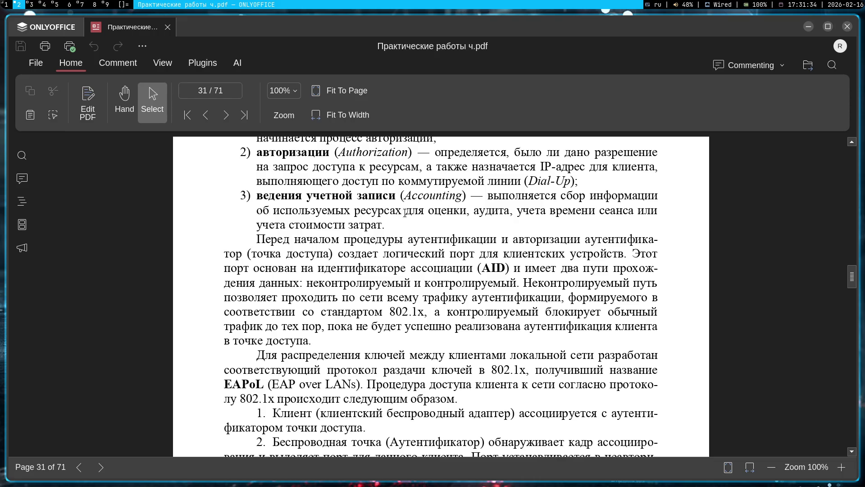
pyautogui.scroll(-3, 405, 212)
pyautogui.scroll(-3, 404, 212)
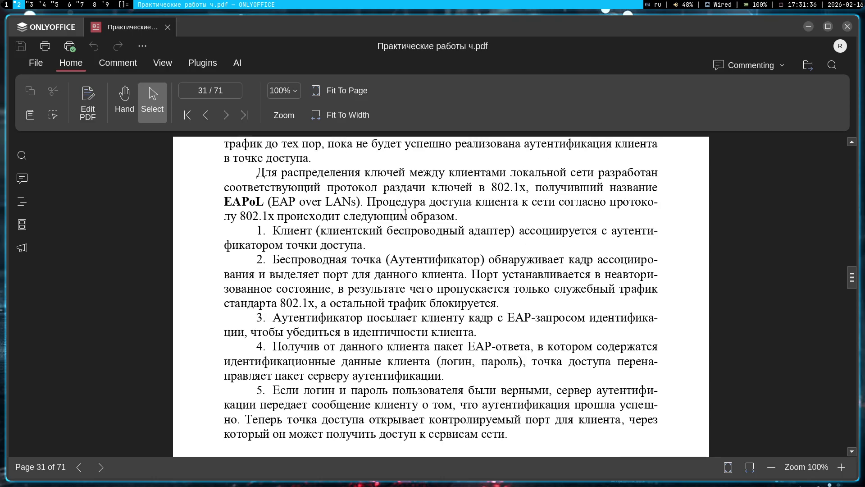
pyautogui.scroll(-2, 405, 212)
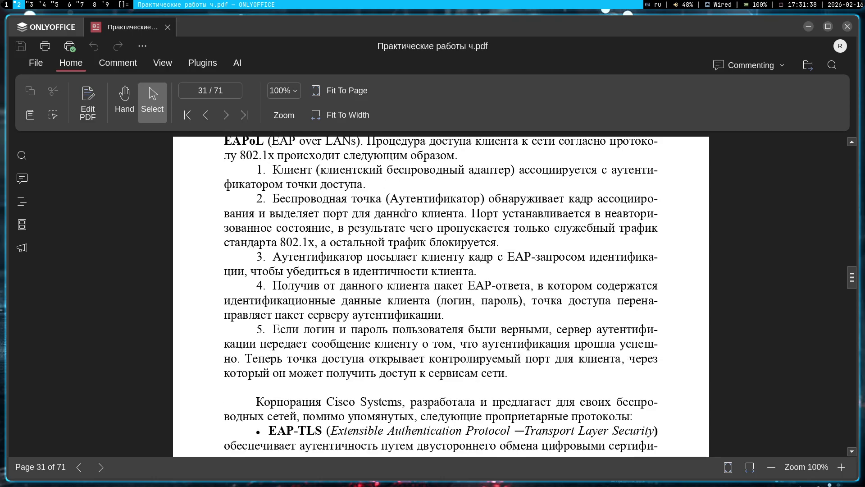
pyautogui.scroll(-12, 405, 212)
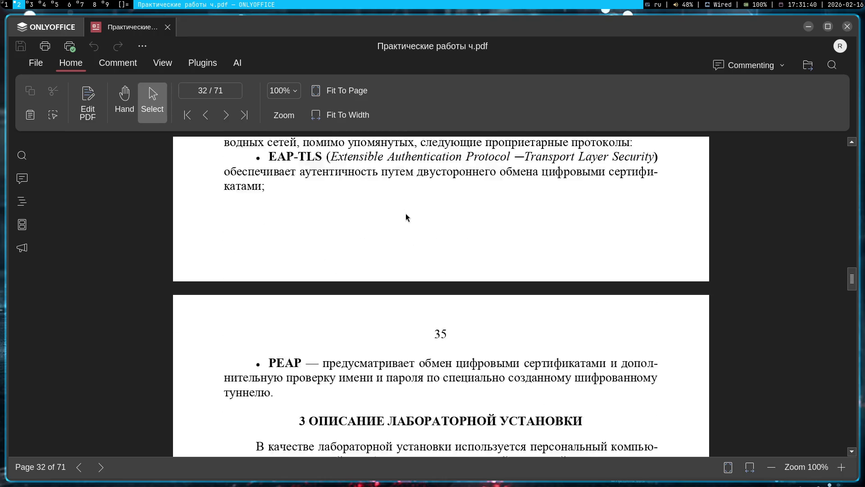
pyautogui.scroll(-6, 406, 215)
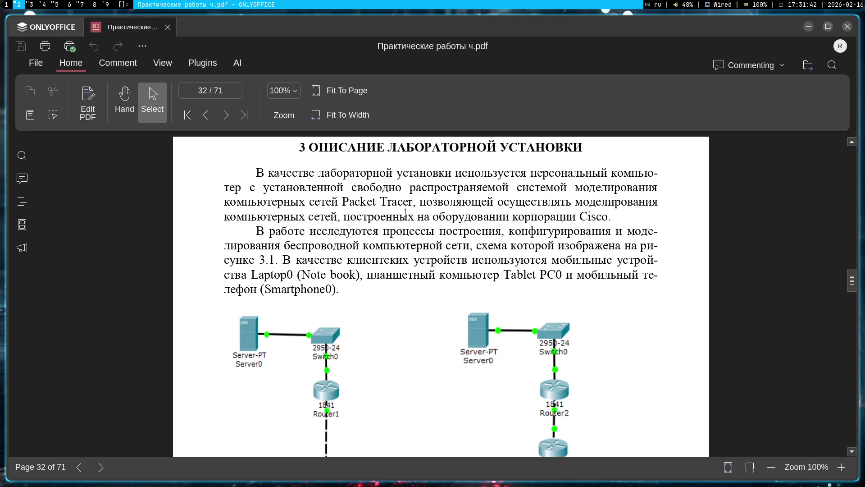
pyautogui.scroll(-12, 406, 213)
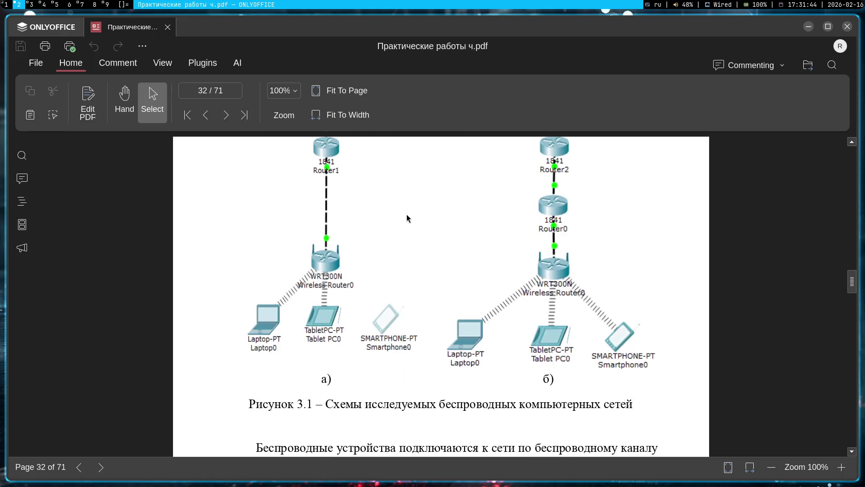
pyautogui.scroll(-5, 413, 210)
pyautogui.scroll(-3, 414, 211)
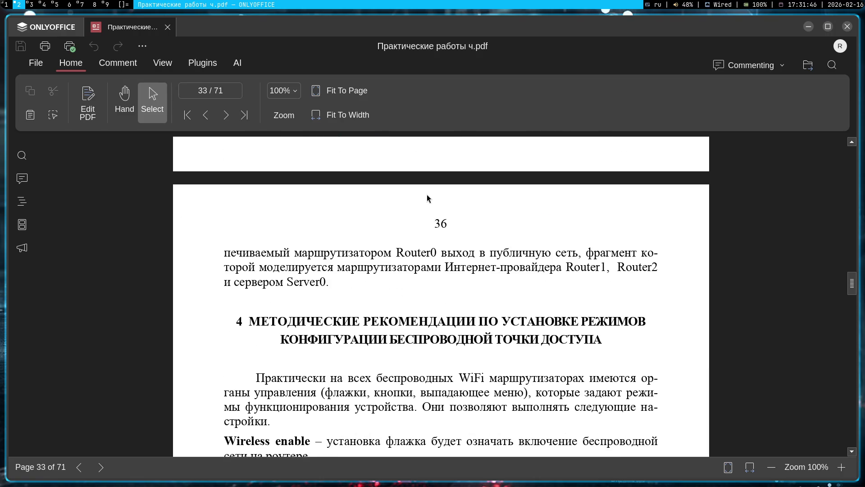
pyautogui.press('super+1')
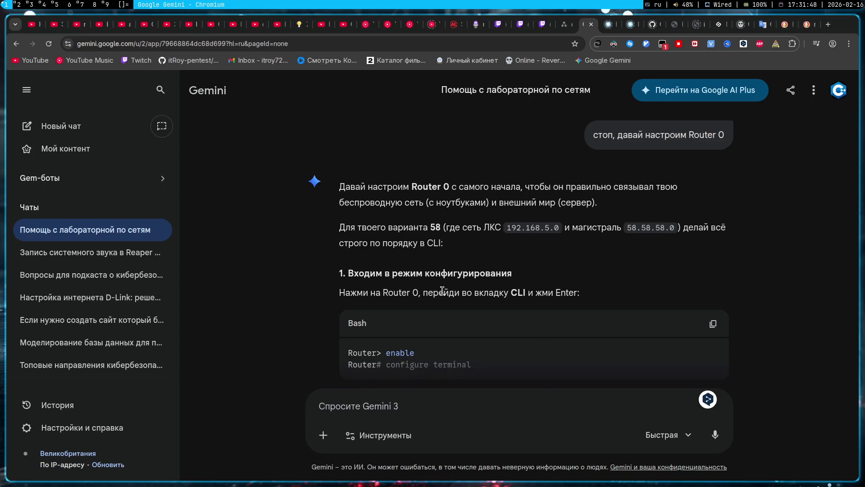
# Step: Send Gemini's FastEthernet 0/0 commands back with the question 'а порт 0. для тебя шутка?'
pyautogui.scroll(-5, 443, 291)
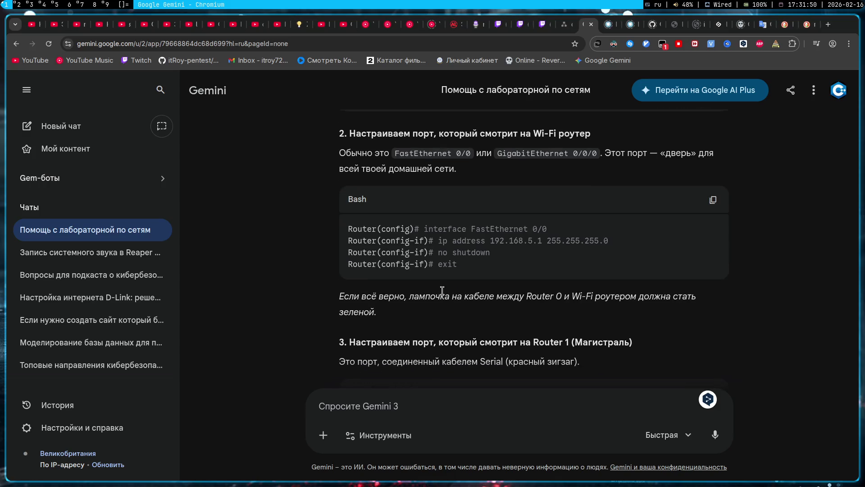
pyautogui.scroll(1, 442, 290)
pyautogui.scroll(-4, 442, 290)
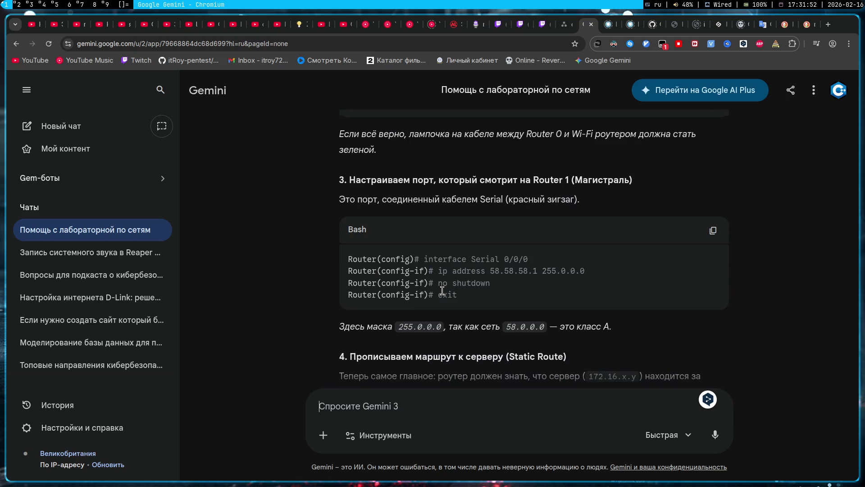
pyautogui.scroll(1, 442, 291)
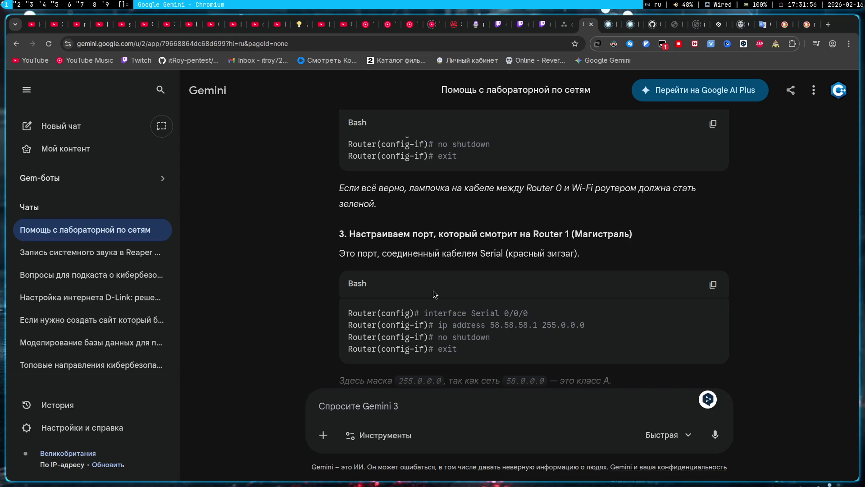
pyautogui.moveTo(473, 329)
pyautogui.mouseDown()
pyautogui.moveTo(328, 269)
pyautogui.moveTo(349, 280)
pyautogui.mouseUp()
pyautogui.hotkey('ctrl', 'c')
pyautogui.click(420, 406)
pyautogui.hotkey('ctrl', 'v')
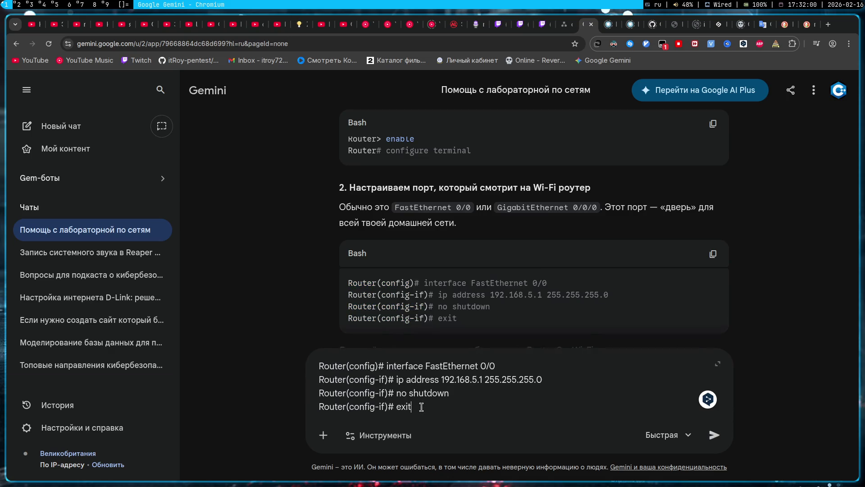
pyautogui.hotkey('shift', 'Return')
pyautogui.hotkey('shift', 'Return')
pyautogui.write('а порт 0.')
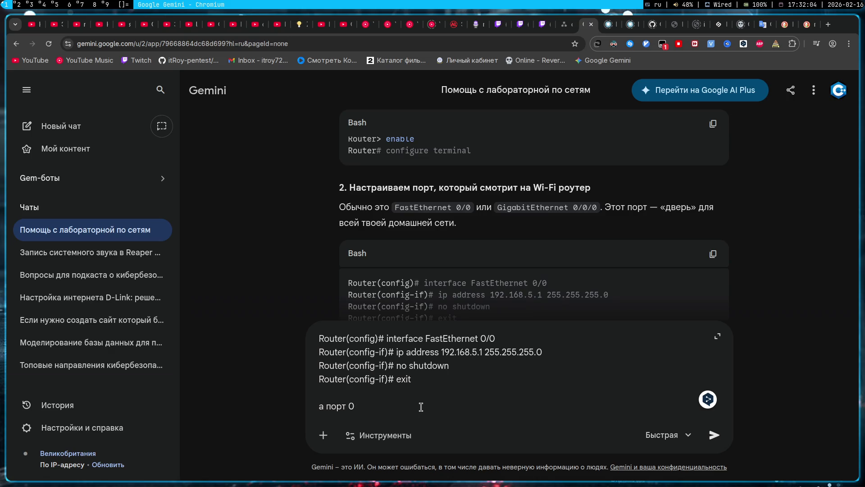
pyautogui.write(' для тебя ш')
pyautogui.write('утка?')
pyautogui.press('Return')
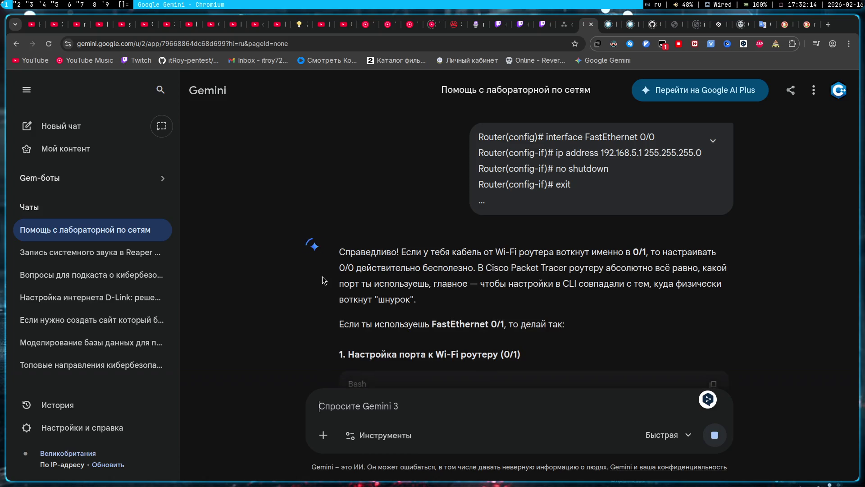
# Step: Read the reply moving 192.168.5.1 to FastEthernet 0/1, then close Router0's config window in Packet Tracer
pyautogui.scroll(-3, 322, 280)
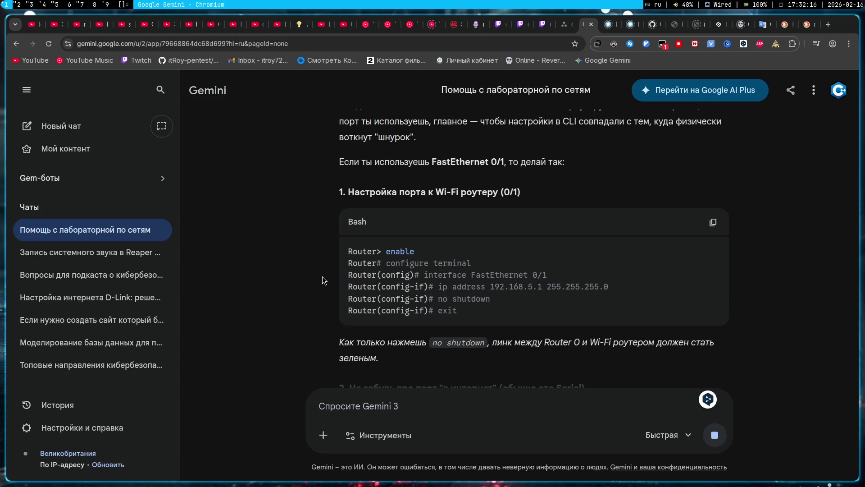
pyautogui.scroll(-3, 328, 265)
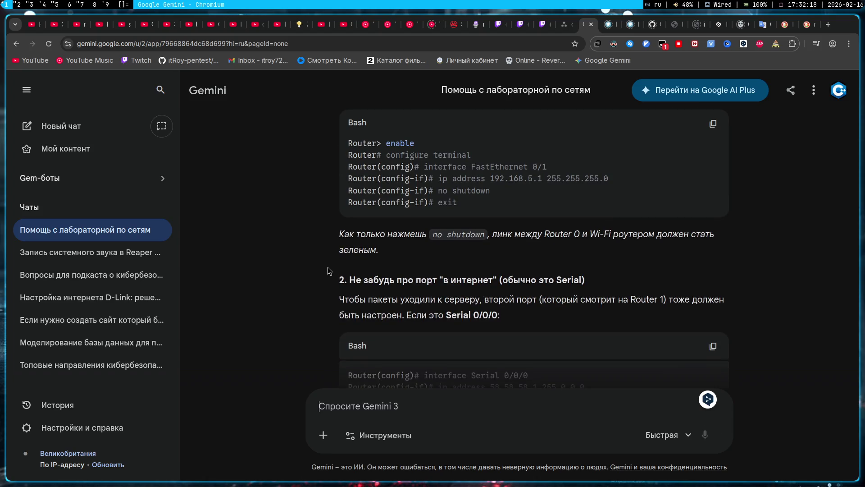
pyautogui.scroll(-3, 328, 267)
pyautogui.press('super+2')
pyautogui.press('super+1')
pyautogui.press('super+3')
pyautogui.press('super+shift+q')
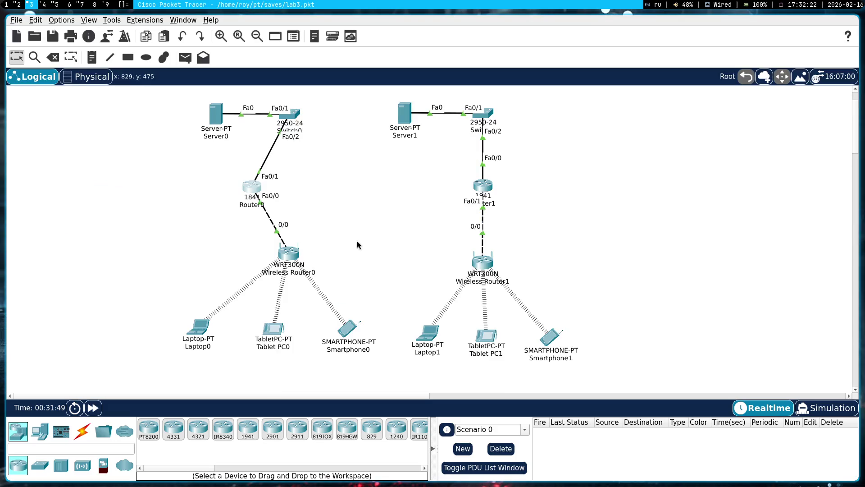
# Step: Move Router0 directly under Switch0 and save a region screenshot of both topologies
pyautogui.moveTo(255, 191); pyautogui.dragTo(291, 190)
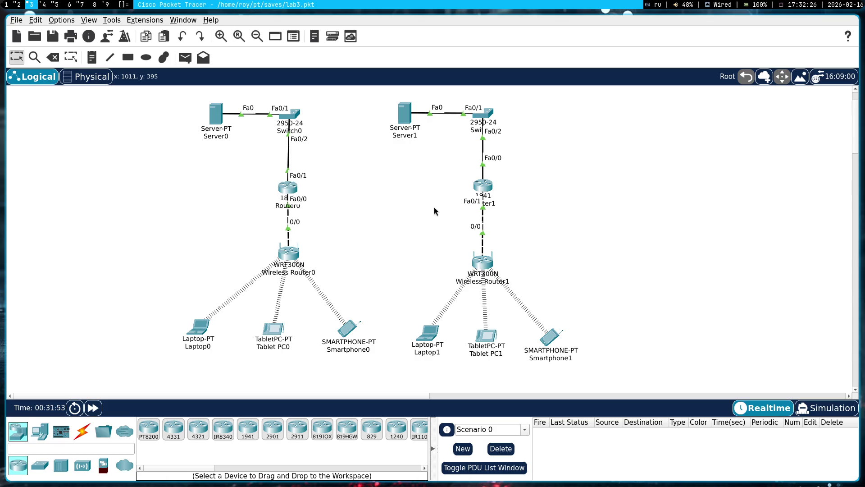
pyautogui.press('Print')
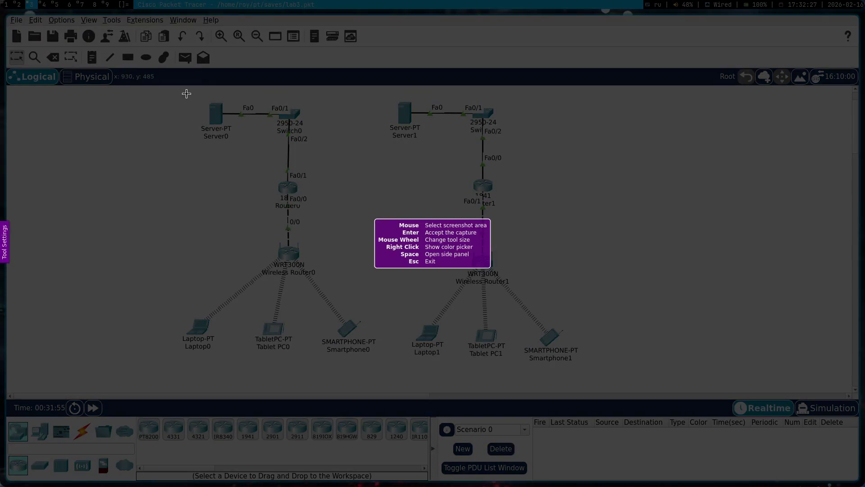
pyautogui.moveTo(164, 91); pyautogui.dragTo(612, 373)
pyautogui.hotkey('ctrl', 's')
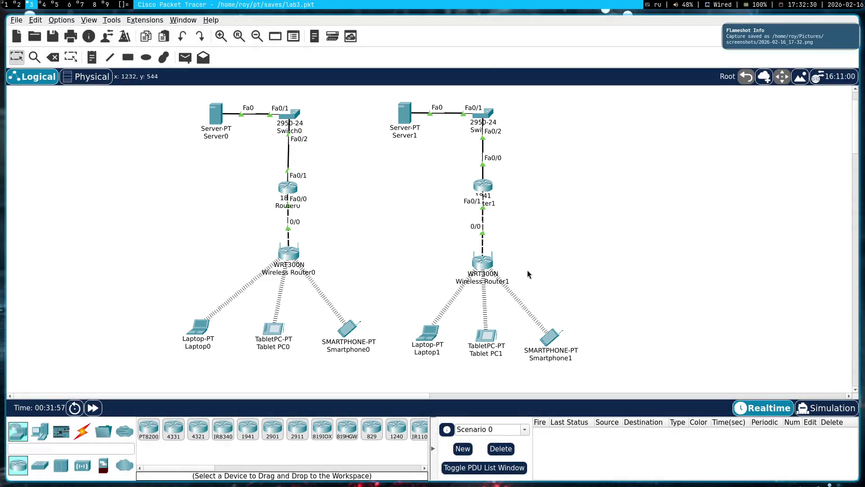
# Step: Attach the topology screenshot to a Gemini message reading 'вот блять моя конфигурация'
pyautogui.press('super+1')
pyautogui.hotkey('ctrl', 'v')
pyautogui.write('вот ')
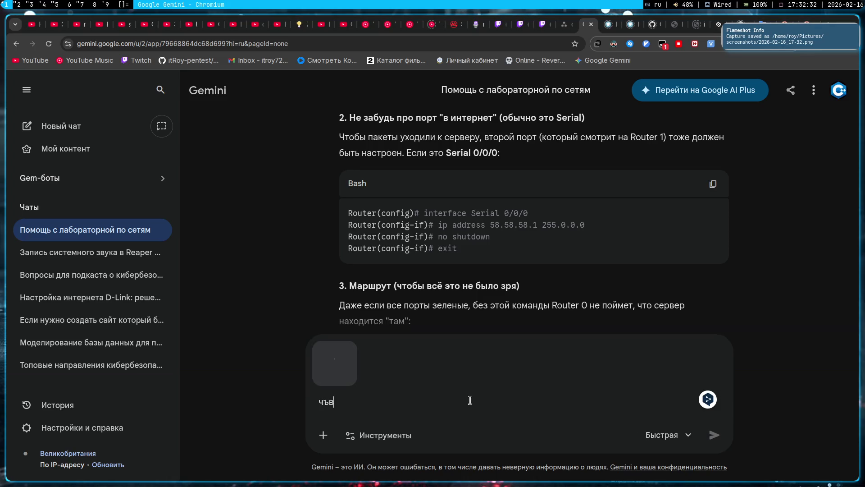
pyautogui.write('блять моя конфиг')
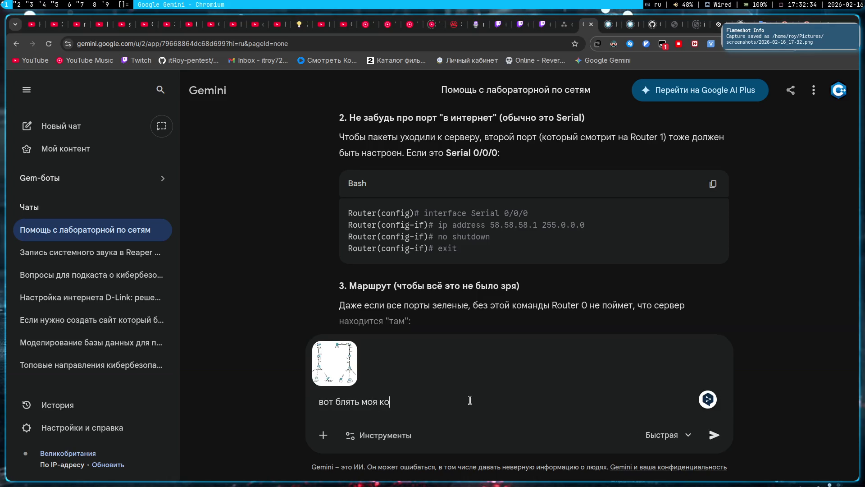
pyautogui.write('урация')
# Step: Send the topology screenshot and its message so Gemini starts replying
pyautogui.press('Return')
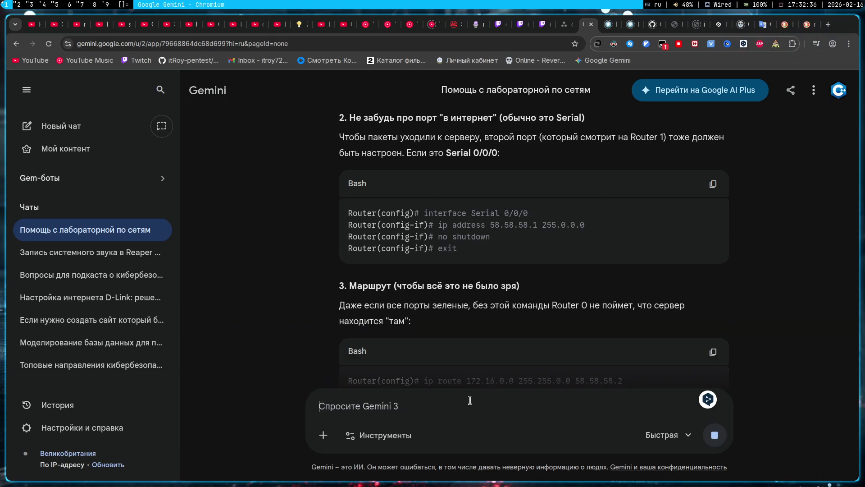
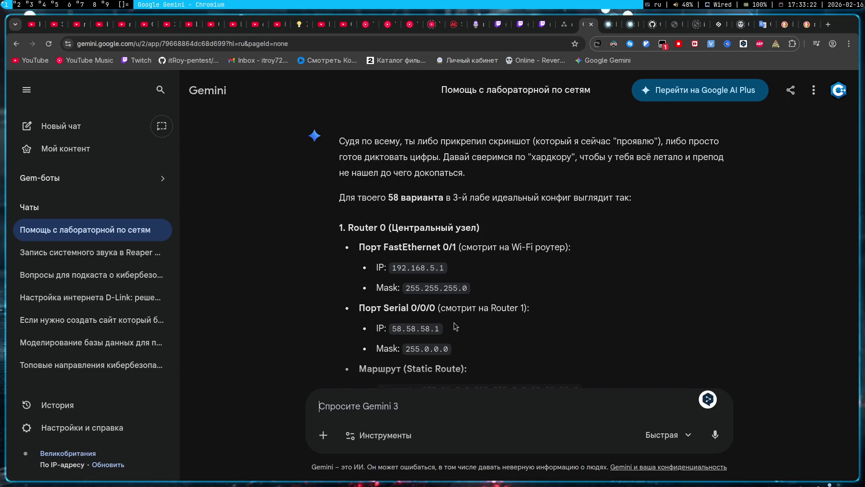
# Step: Scroll Gemini's Router 0 answer, then briefly check the right-hand network in Packet Tracer
pyautogui.scroll(-2, 446, 324)
pyautogui.moveTo(440, 274); pyautogui.dragTo(391, 275)
pyautogui.press('super+3')
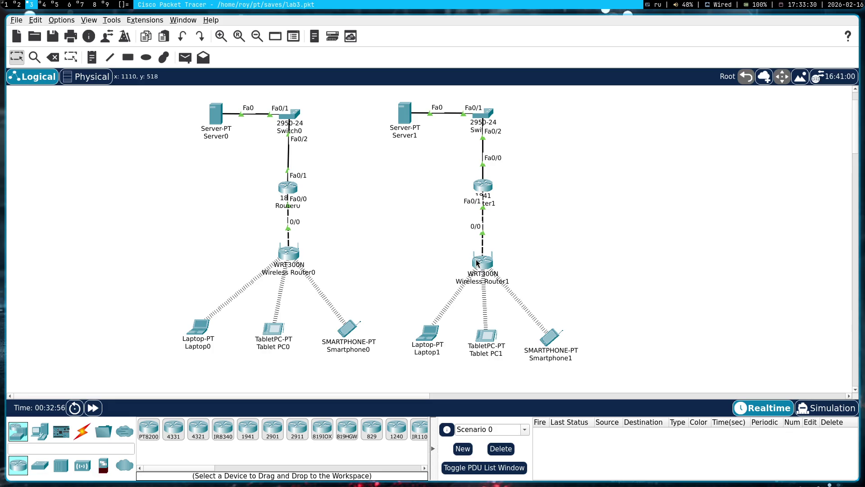
pyautogui.moveTo(633, 347); pyautogui.dragTo(391, 108)
pyautogui.click(382, 176)
# Step: Review Gemini's Static Route and Serial 0/0/0 58.58.58.1 lines, then return to Packet Tracer
pyautogui.press('super+1')
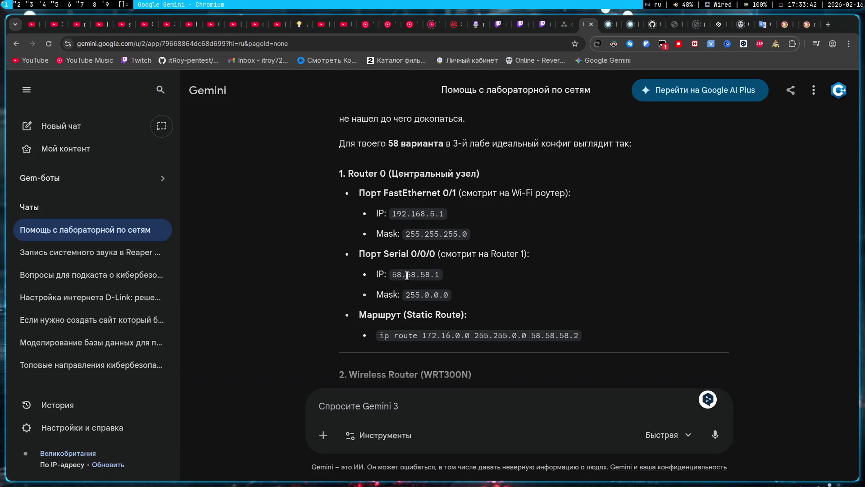
pyautogui.scroll(-2, 407, 274)
pyautogui.scroll(2, 348, 265)
pyautogui.scroll(-1, 330, 277)
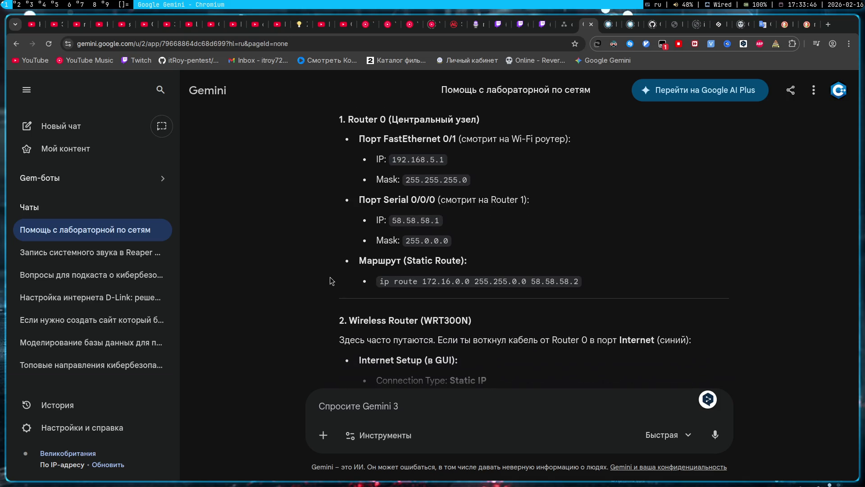
pyautogui.tripleClick(458, 261)
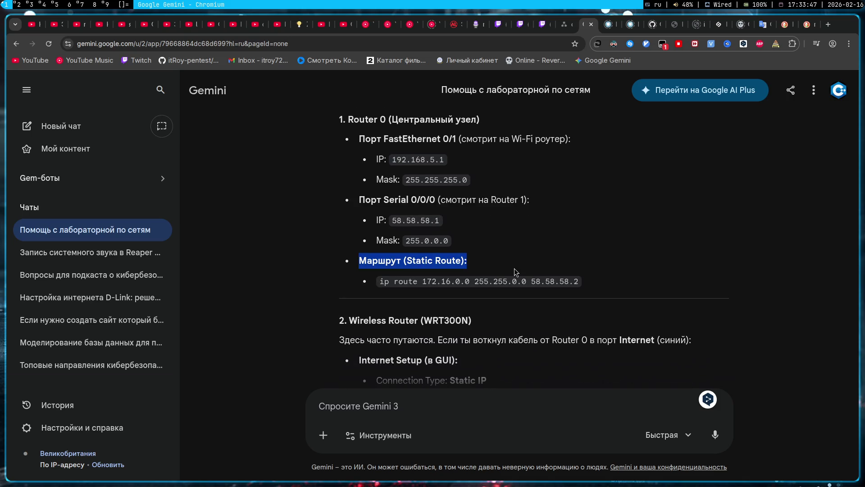
pyautogui.click(613, 244)
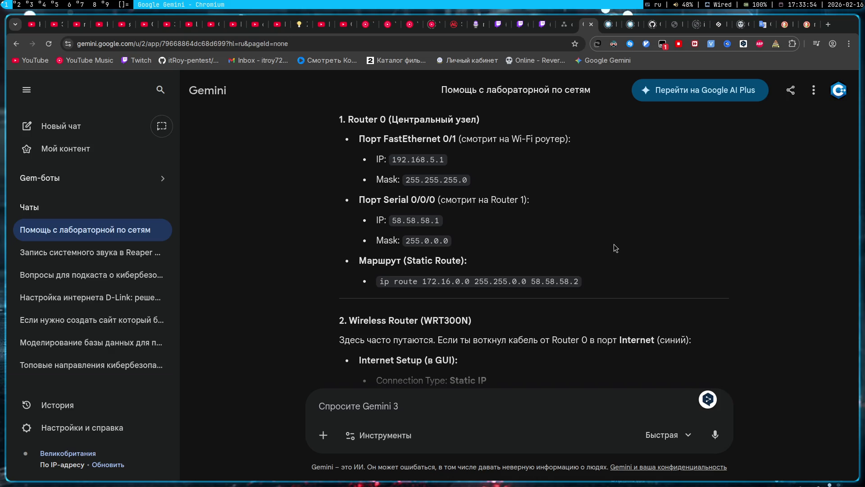
pyautogui.tripleClick(349, 196)
pyautogui.click(584, 223)
pyautogui.press('super+3')
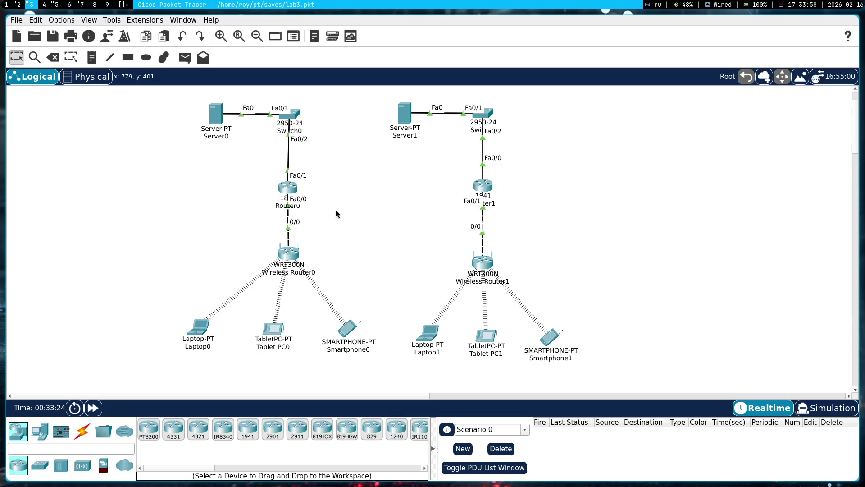
pyautogui.press('super+1')
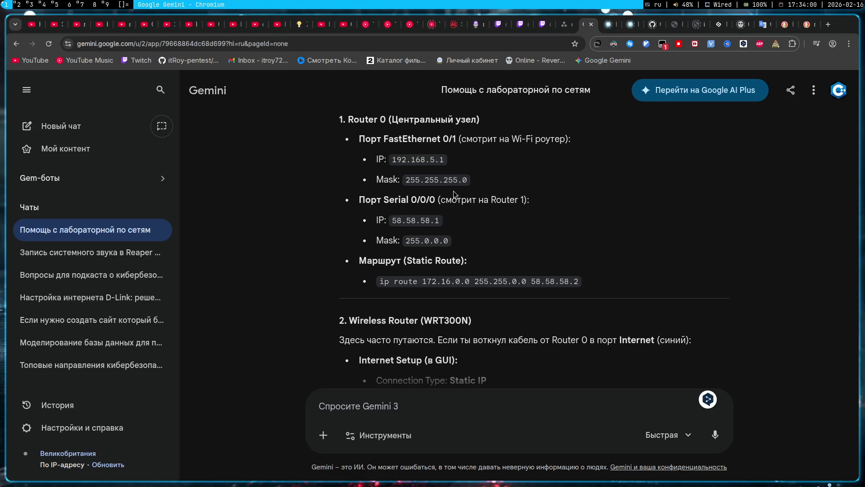
pyautogui.press('super+3')
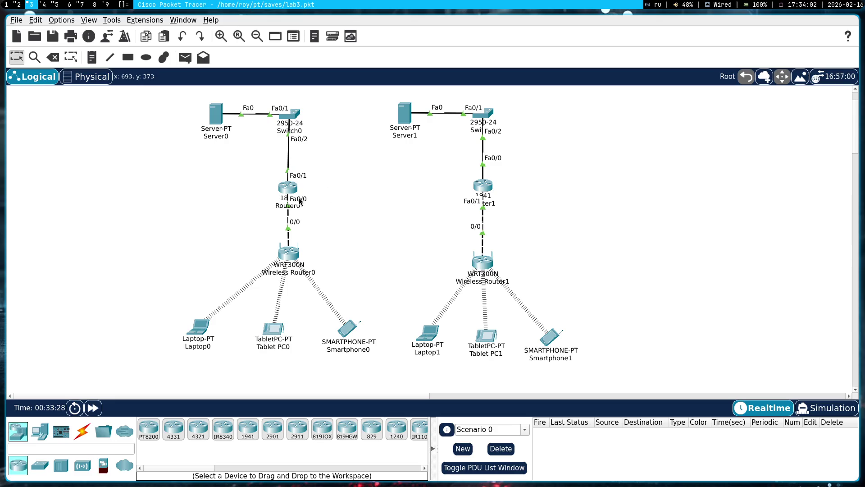
# Step: Reposition Wireless Router1, Smartphone0, Laptop0, Tablet PC1 and Smartphone1 neatly under their wireless routers
pyautogui.moveTo(286, 187)
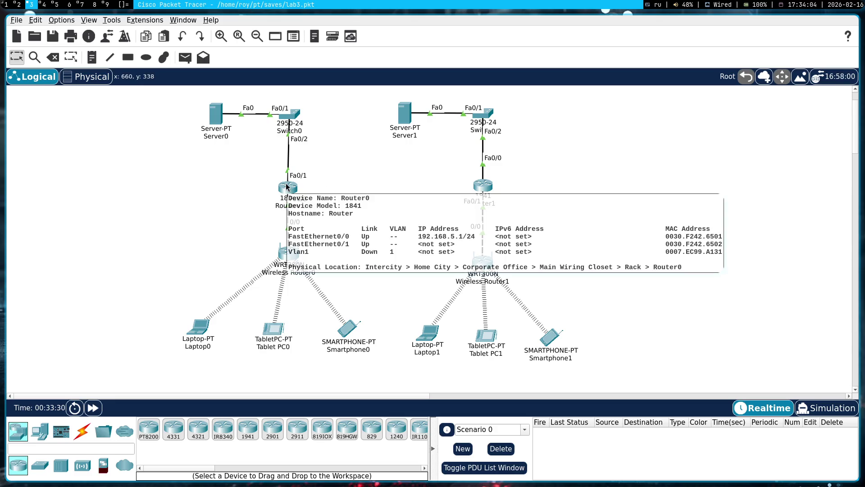
pyautogui.moveTo(708, 392)
pyautogui.mouseDown()
pyautogui.moveTo(415, 144)
pyautogui.moveTo(694, 180)
pyautogui.mouseUp()
pyautogui.moveTo(488, 267); pyautogui.dragTo(486, 265)
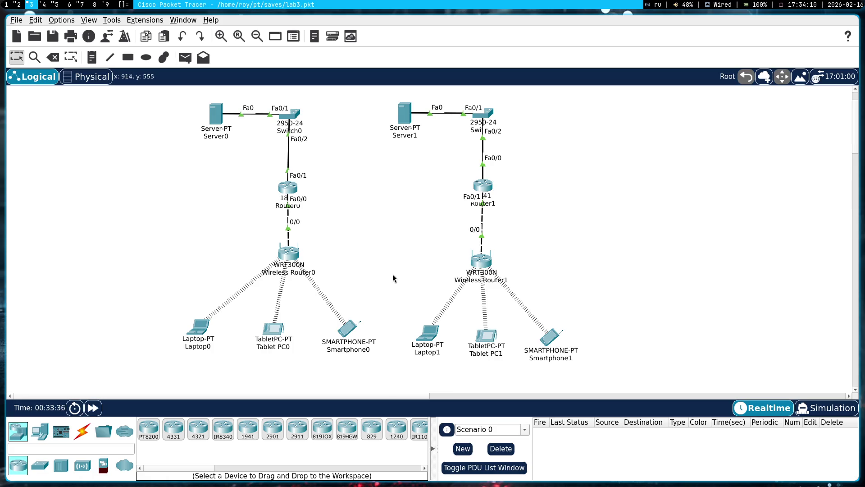
pyautogui.moveTo(349, 335); pyautogui.dragTo(333, 337)
pyautogui.moveTo(212, 334)
pyautogui.mouseDown()
pyautogui.moveTo(345, 329)
pyautogui.moveTo(240, 333)
pyautogui.mouseUp()
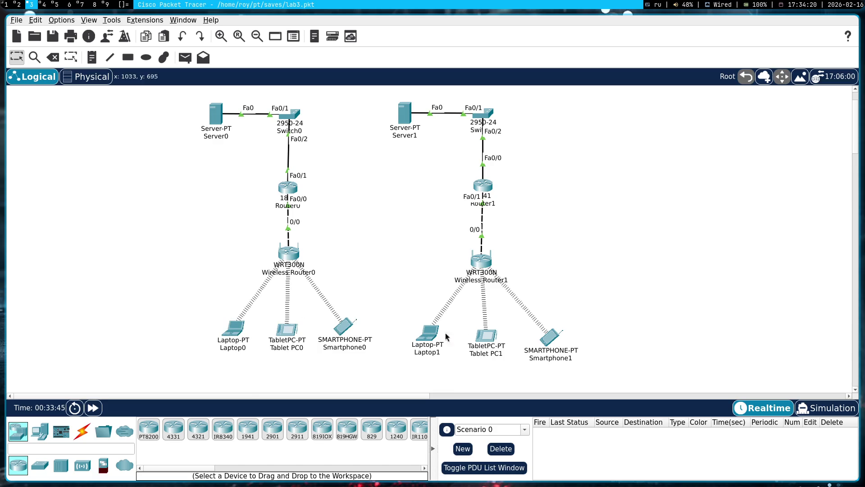
pyautogui.moveTo(488, 343); pyautogui.dragTo(482, 344)
pyautogui.moveTo(552, 338); pyautogui.dragTo(538, 333)
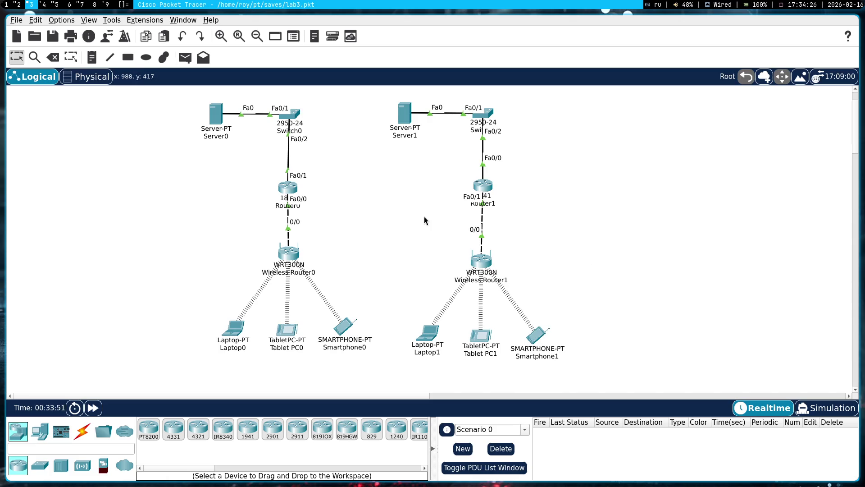
# Step: Check Gemini's WRT300N static setup (192.168.5.100, gateway 192.168.5.1), then return to Packet Tracer
pyautogui.click(4, 4)
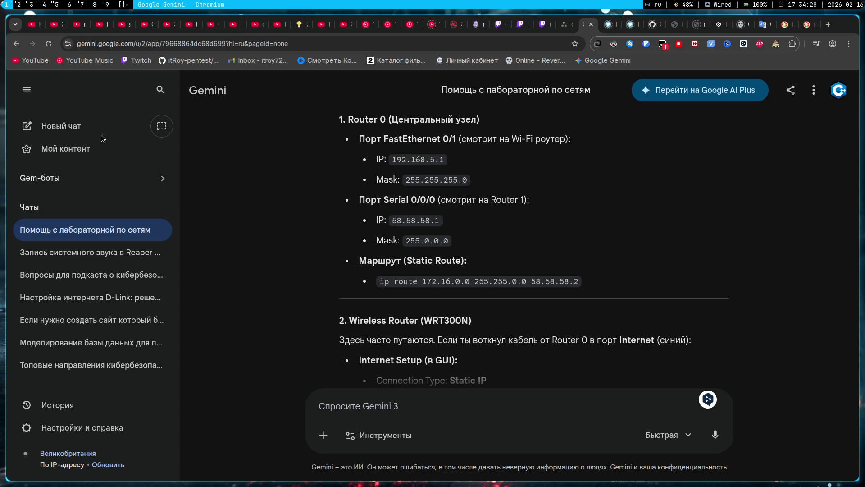
pyautogui.scroll(-5, 315, 269)
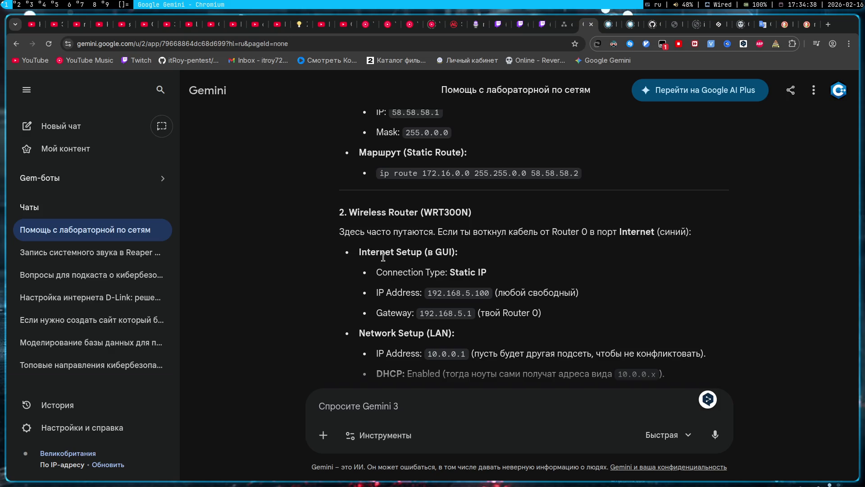
pyautogui.moveTo(473, 324); pyautogui.dragTo(417, 321)
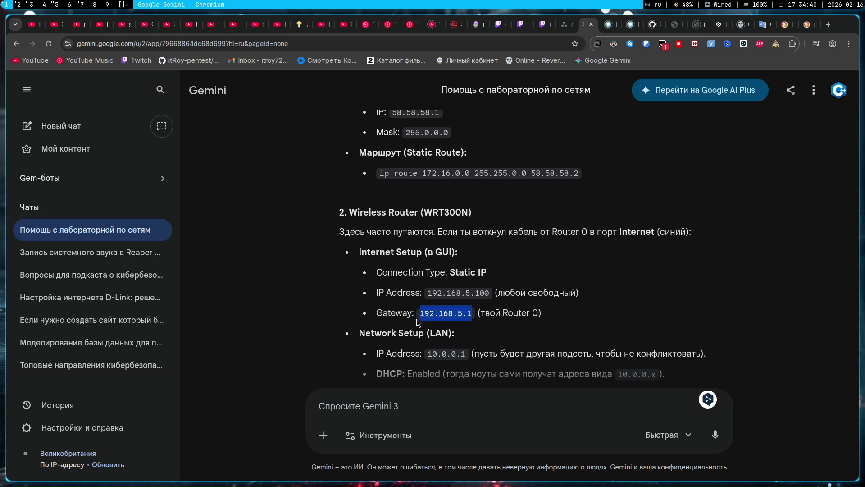
pyautogui.press('super+3')
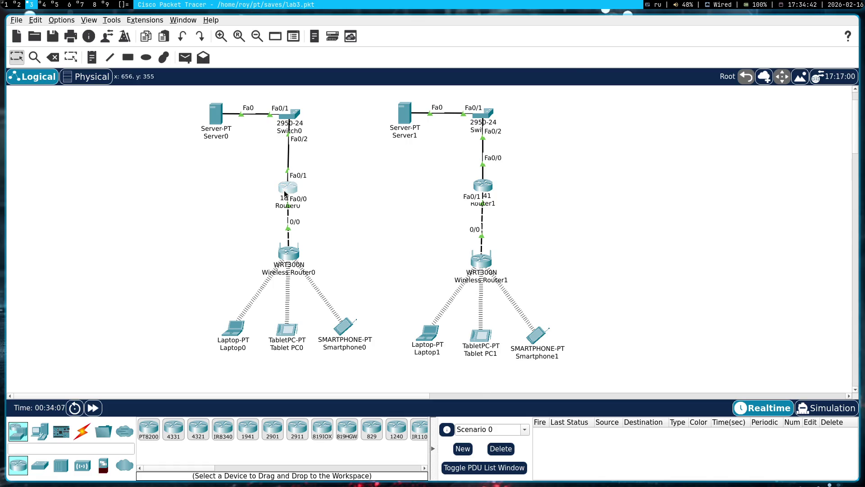
# Step: Close Router0's settings window and open Wireless Router0's configuration
pyautogui.click(288, 194)
pyautogui.click(55, 146)
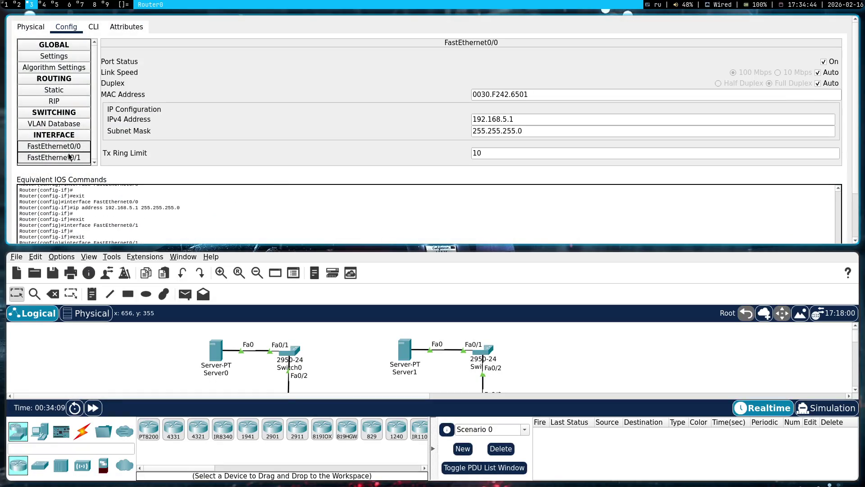
pyautogui.press('super+shift+q')
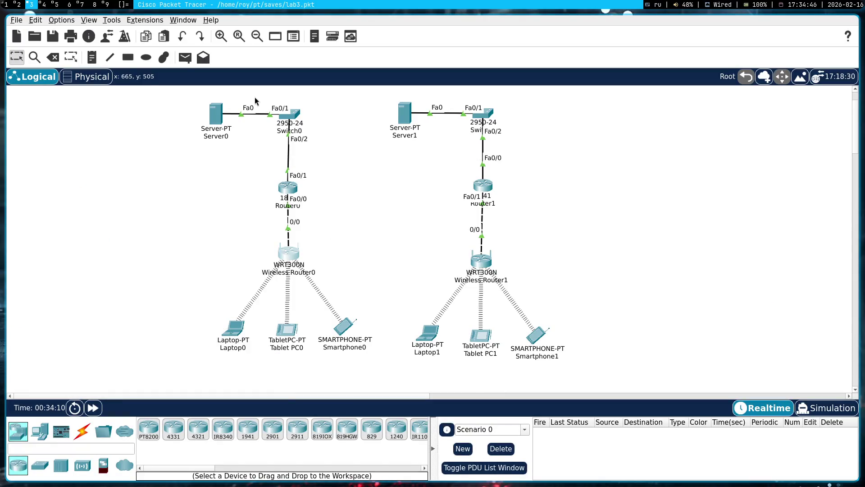
pyautogui.click(288, 253)
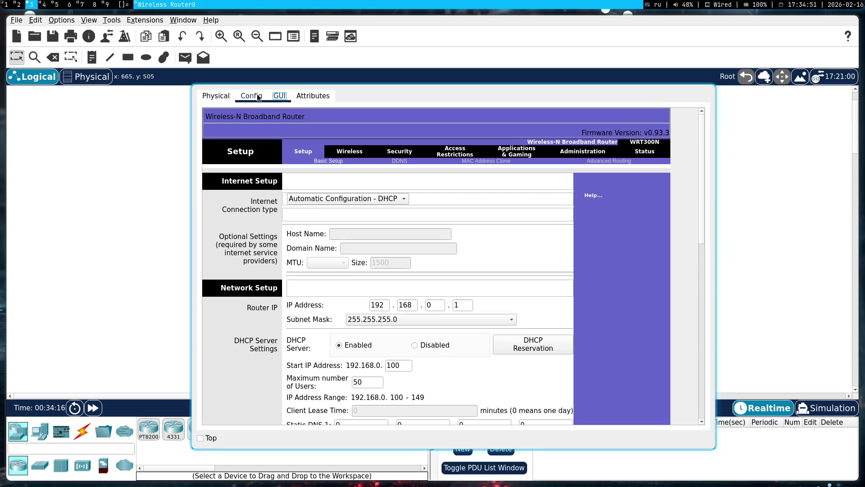
# Step: Browse Wireless Router0's Config, Physical and Basic Wireless pages, ending on the GUI Setup page
pyautogui.click(257, 95)
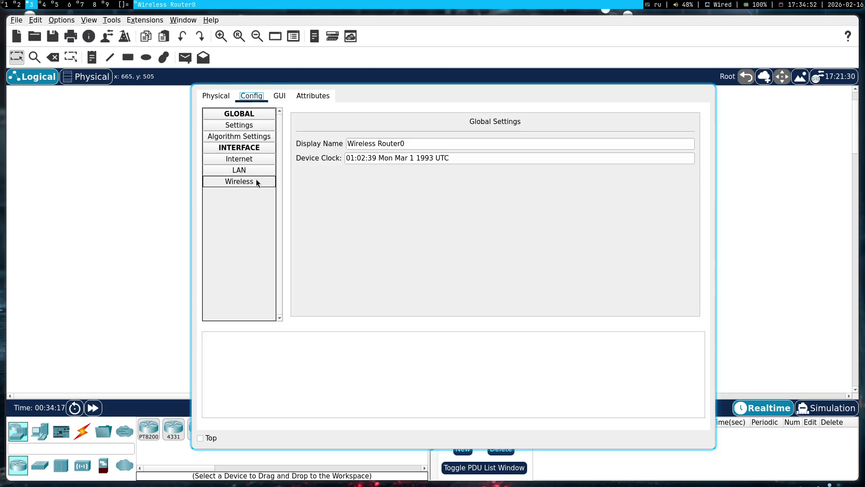
pyautogui.click(257, 160)
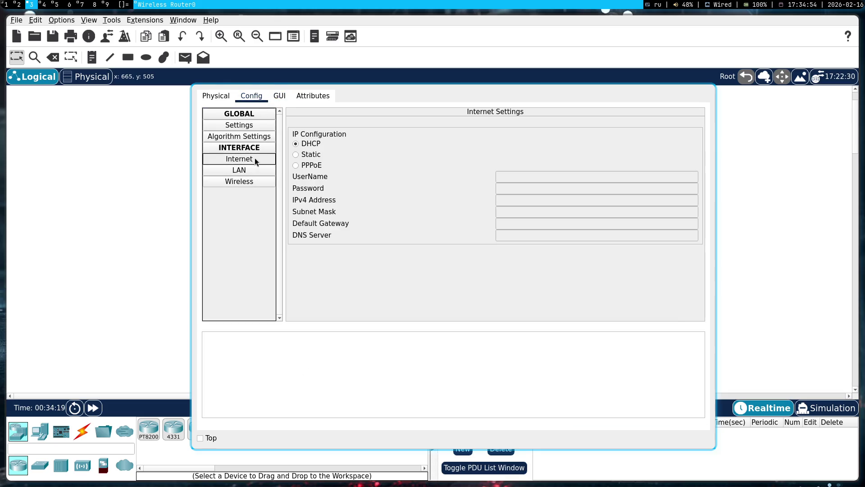
pyautogui.click(245, 125)
pyautogui.click(268, 99)
pyautogui.click(220, 98)
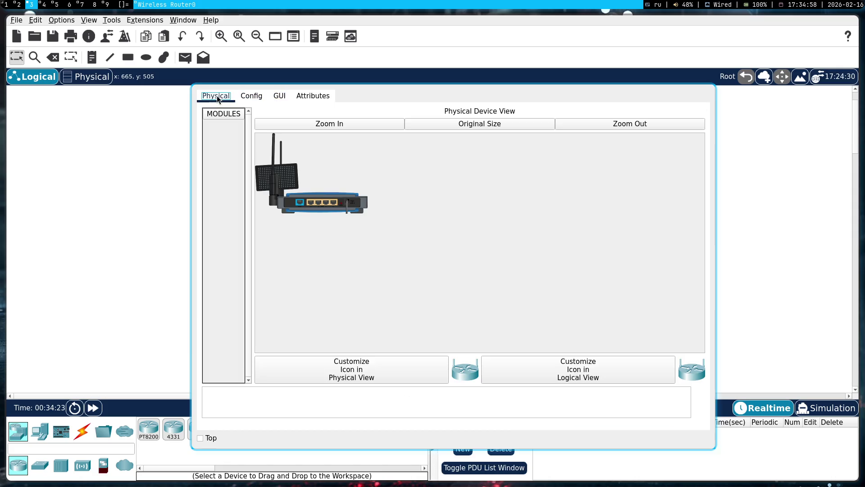
pyautogui.click(275, 98)
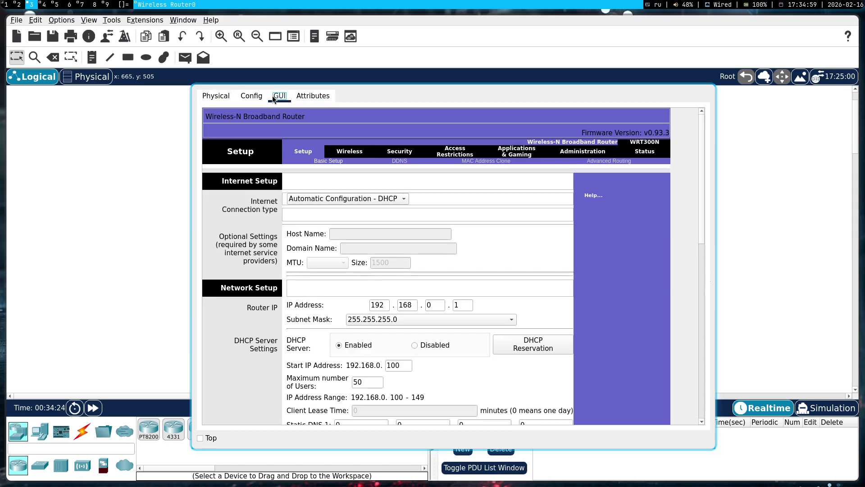
pyautogui.click(347, 154)
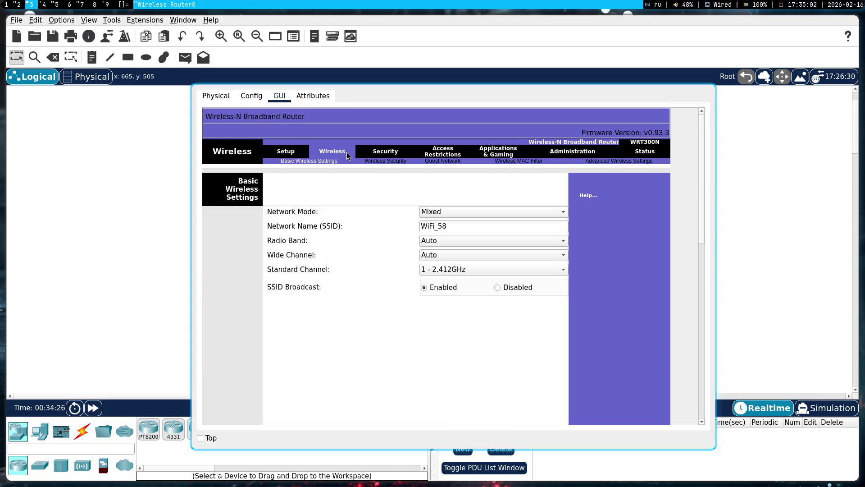
pyautogui.click(287, 153)
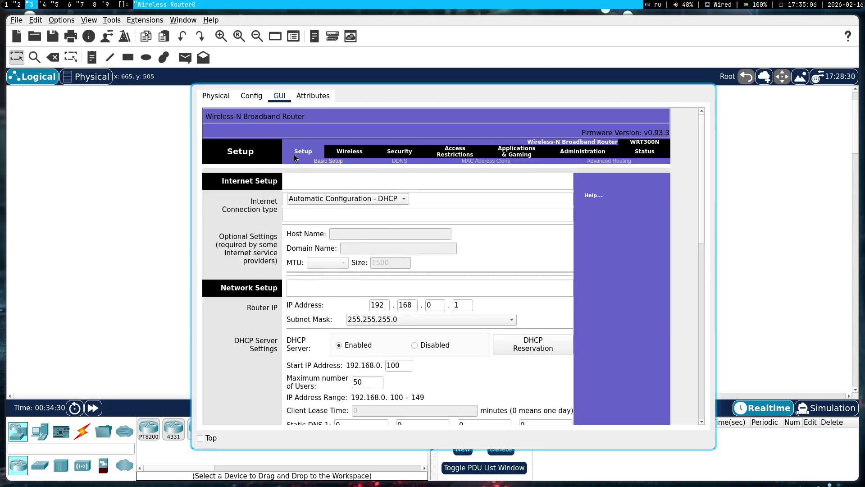
# Step: Try Static IP as the Internet connection type, revert to DHCP, and scroll the Setup page
pyautogui.click(346, 198)
pyautogui.click(344, 209)
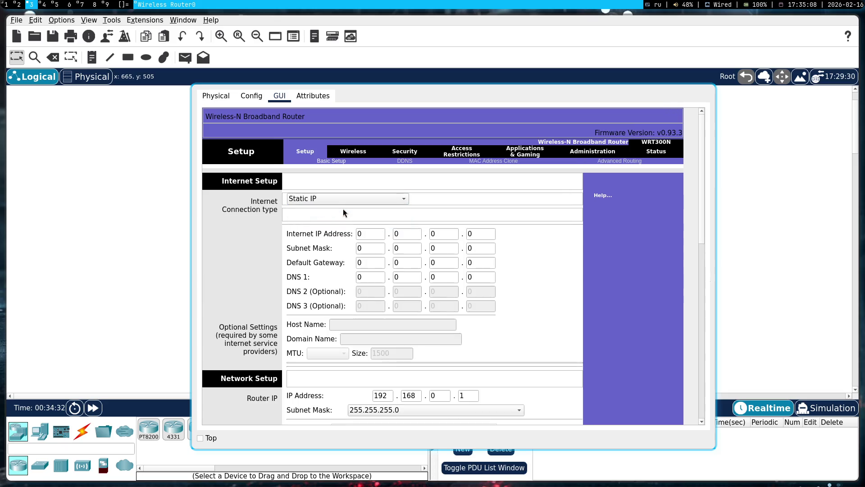
pyautogui.click(336, 196)
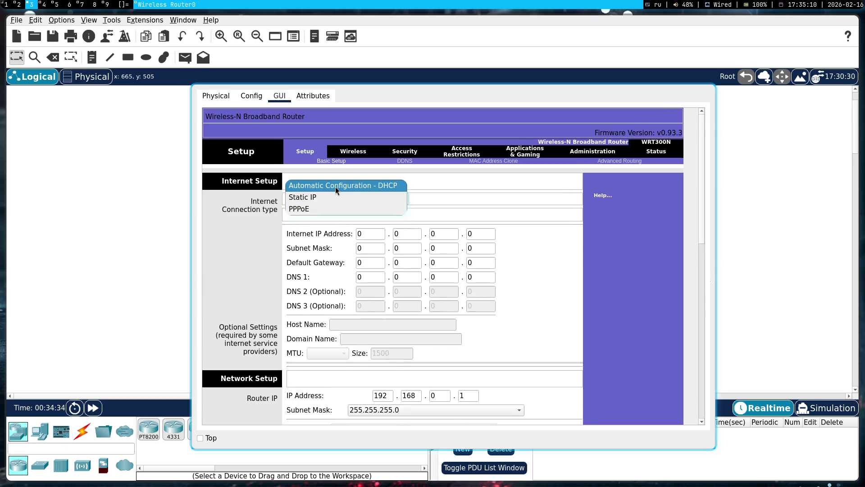
pyautogui.click(336, 187)
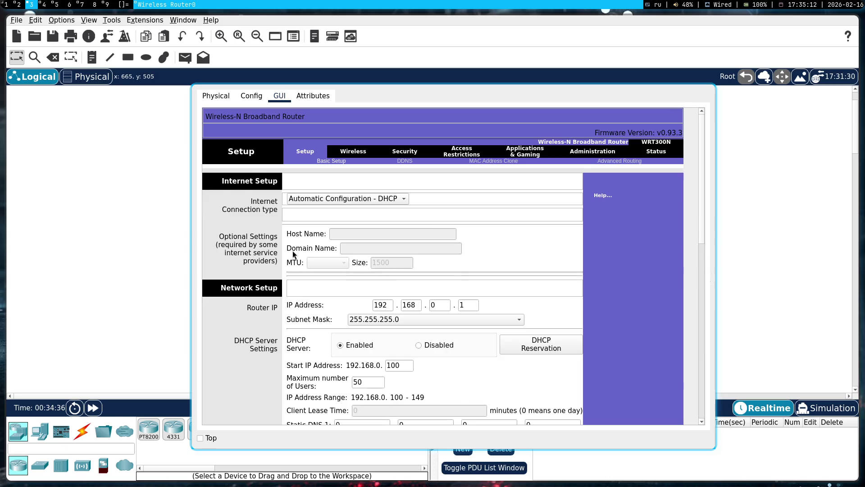
pyautogui.scroll(-3, 292, 250)
pyautogui.scroll(-1, 303, 234)
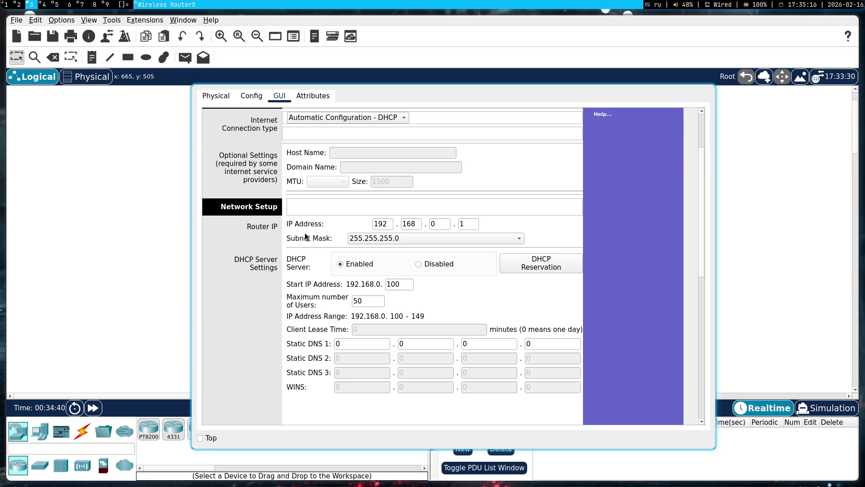
pyautogui.scroll(3, 304, 235)
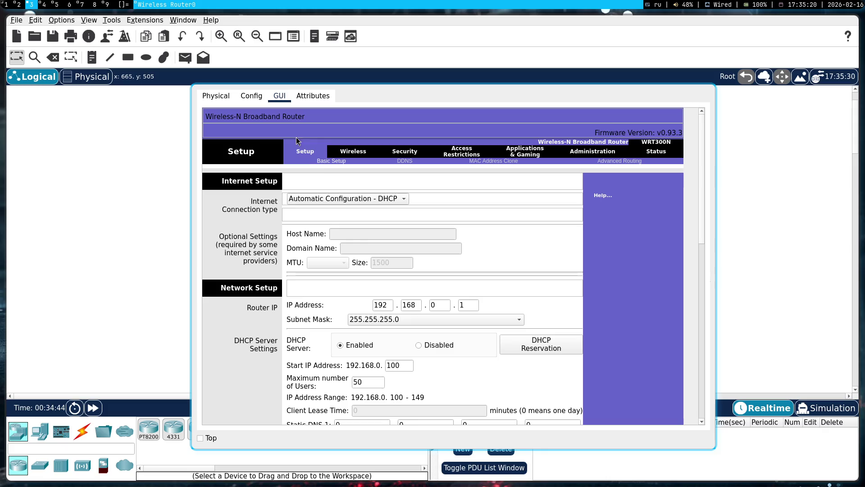
# Step: After glancing at the Config tab, set the Internet connection type to Static IP
pyautogui.click(255, 101)
pyautogui.click(277, 99)
pyautogui.click(255, 99)
pyautogui.click(277, 98)
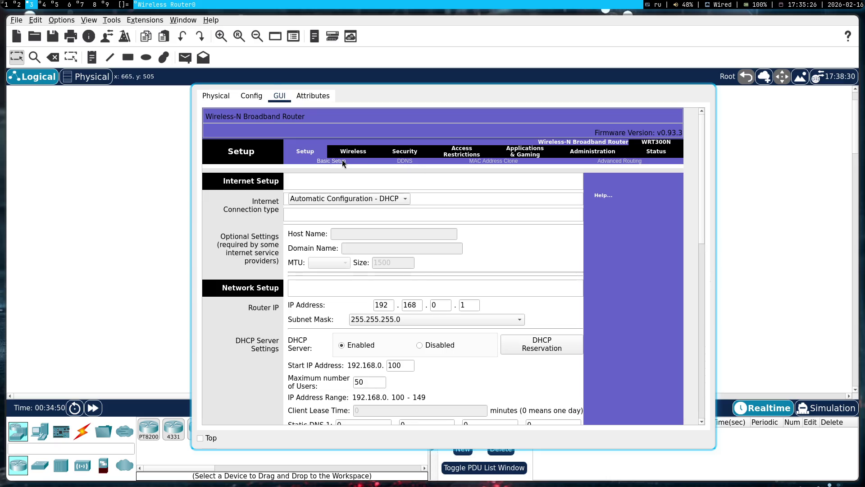
pyautogui.click(340, 199)
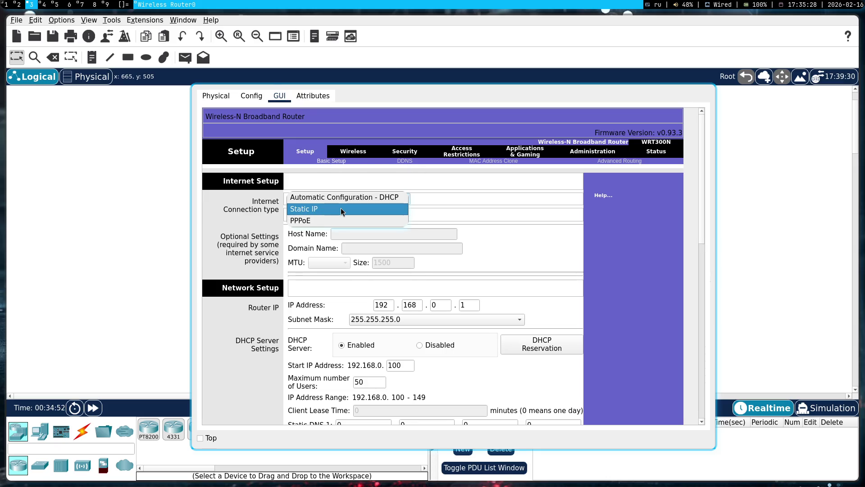
pyautogui.click(341, 208)
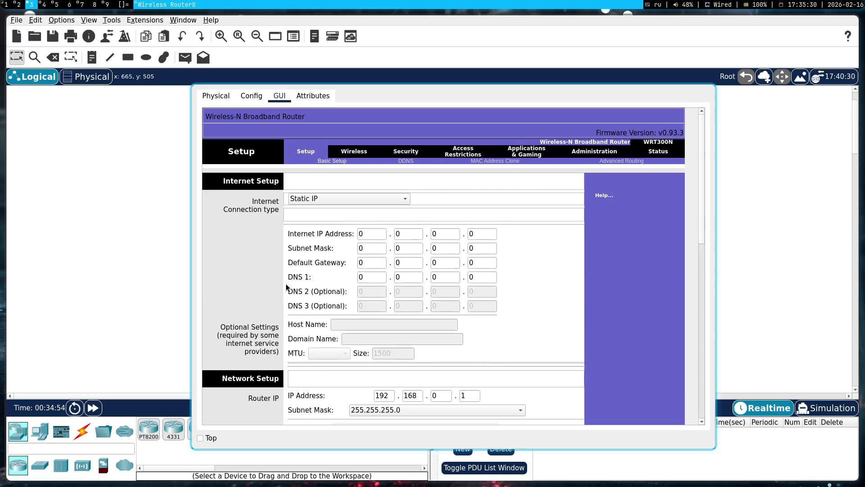